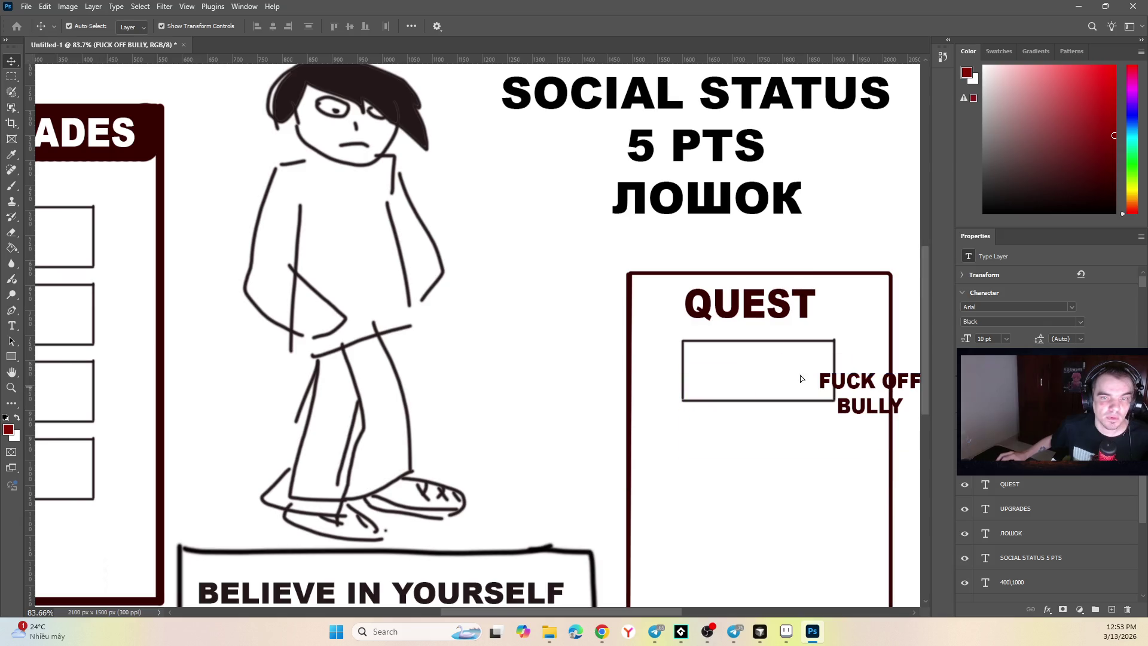
Step: Move the FUCK OFF BULLY text into the box under QUEST and zoom out to about 40%
drag(890, 387, 781, 364)
click(577, 290)
scroll(535, 258, down, 5)
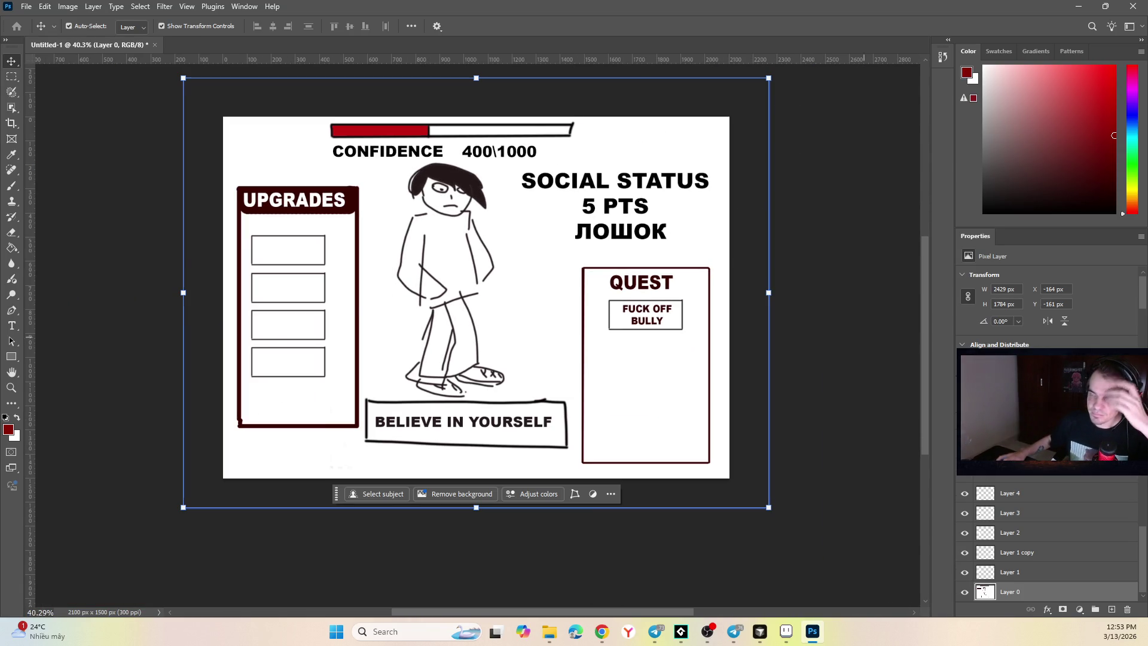
Step: Switch to Chrome and back to the thumbnail document, ready to save it in the Превью folder
key(alt+Tab)
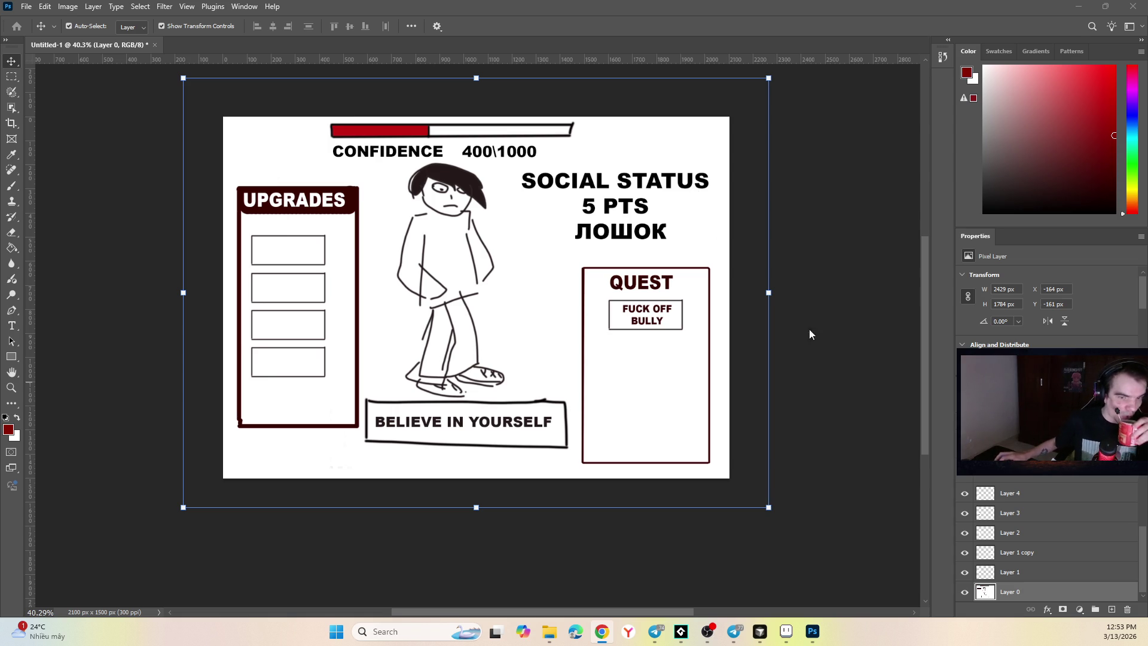
click(707, 631)
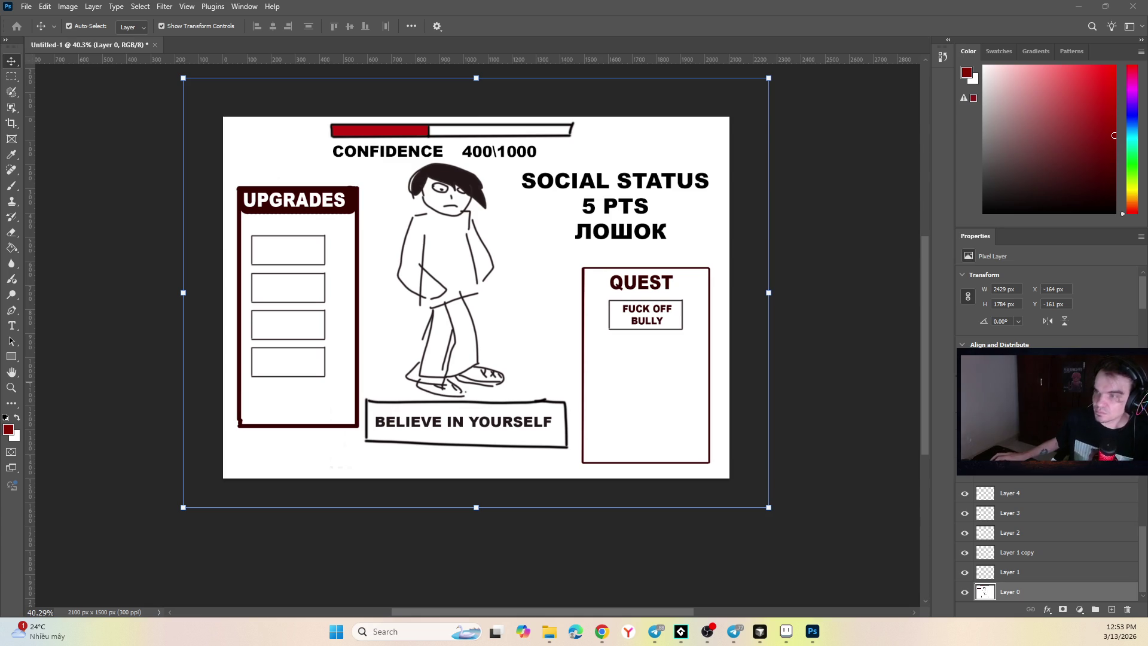
click(717, 296)
text(y)
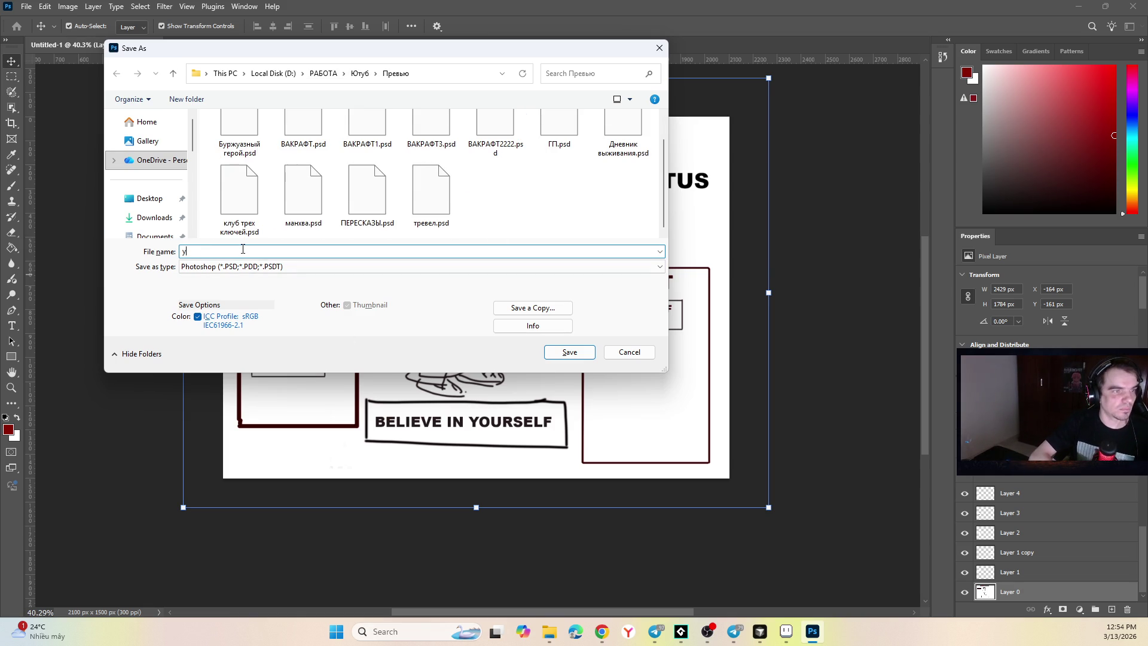
Step: Save the thumbnail as 'are you growing son.psd'
text(are you gr)
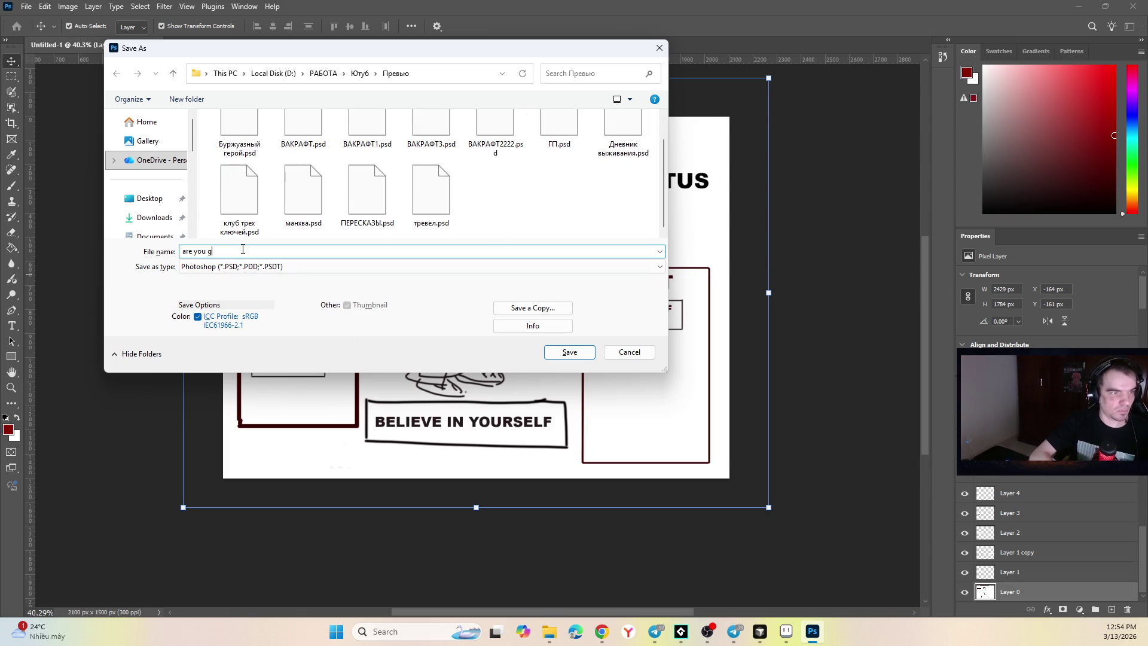
text(owing s)
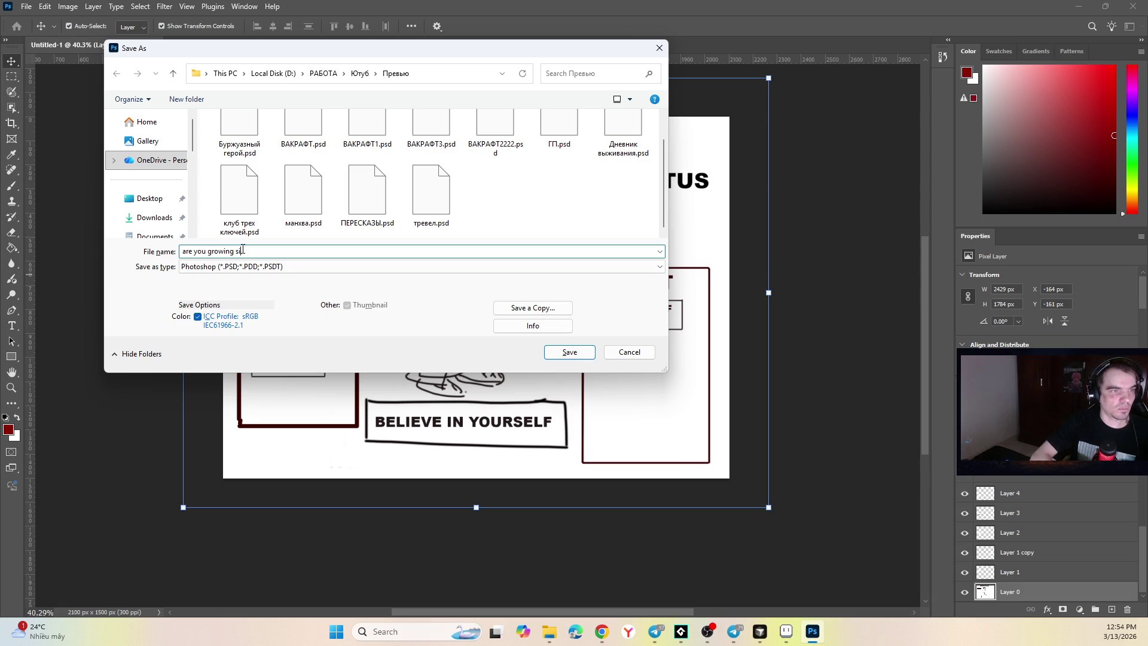
text(on)
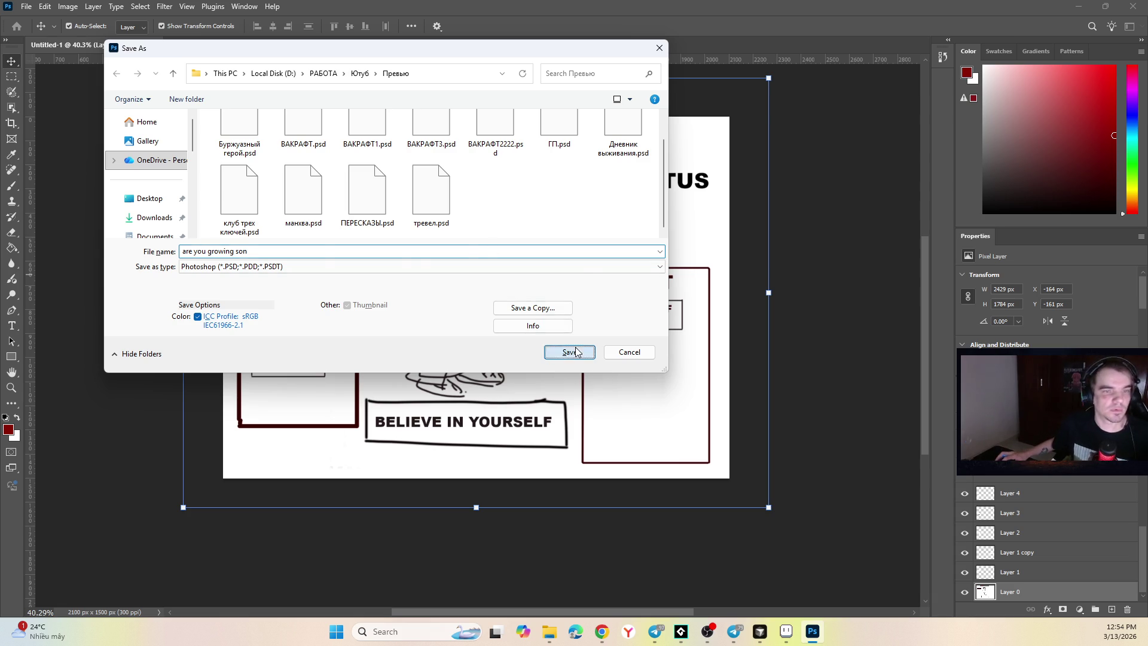
click(569, 351)
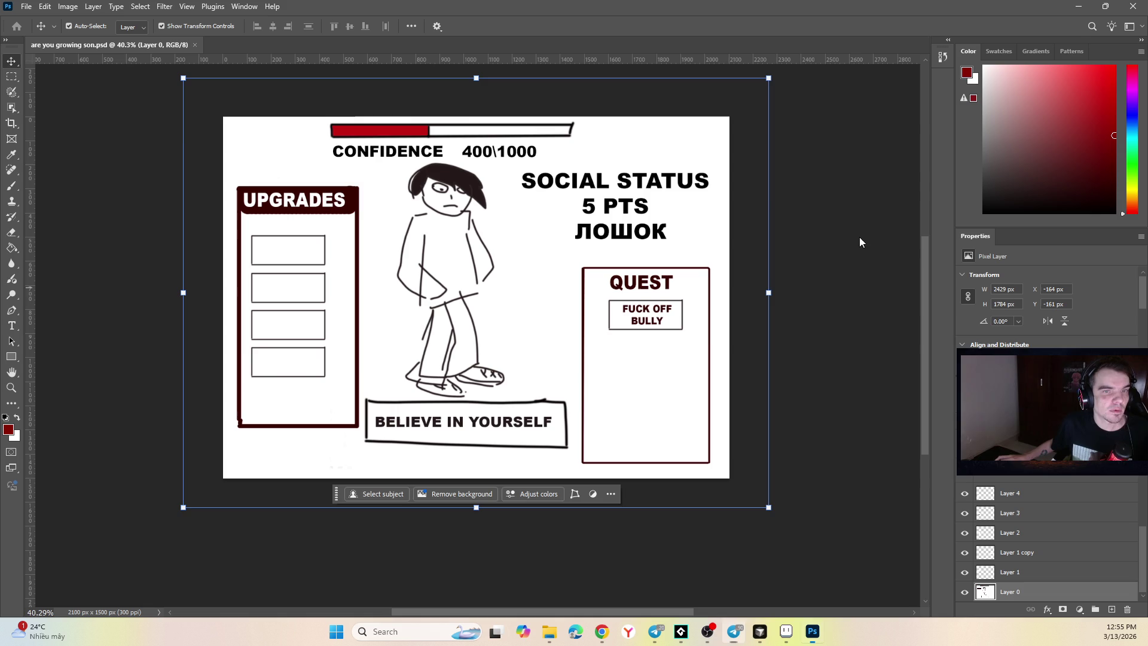
click(123, 108)
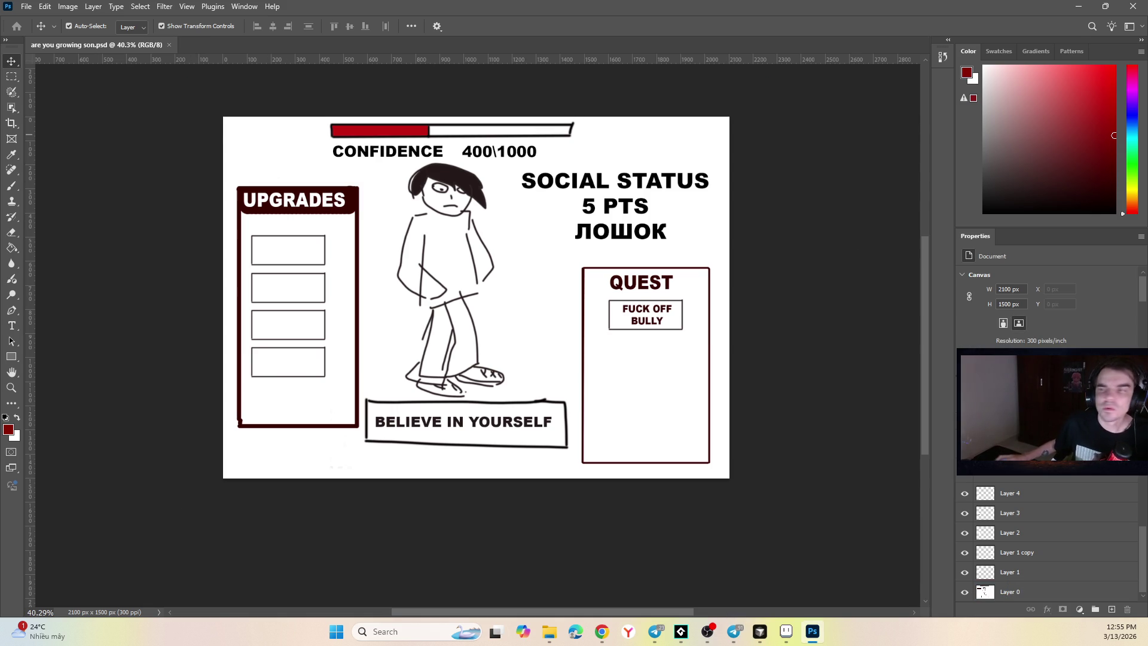
key(alt+Tab)
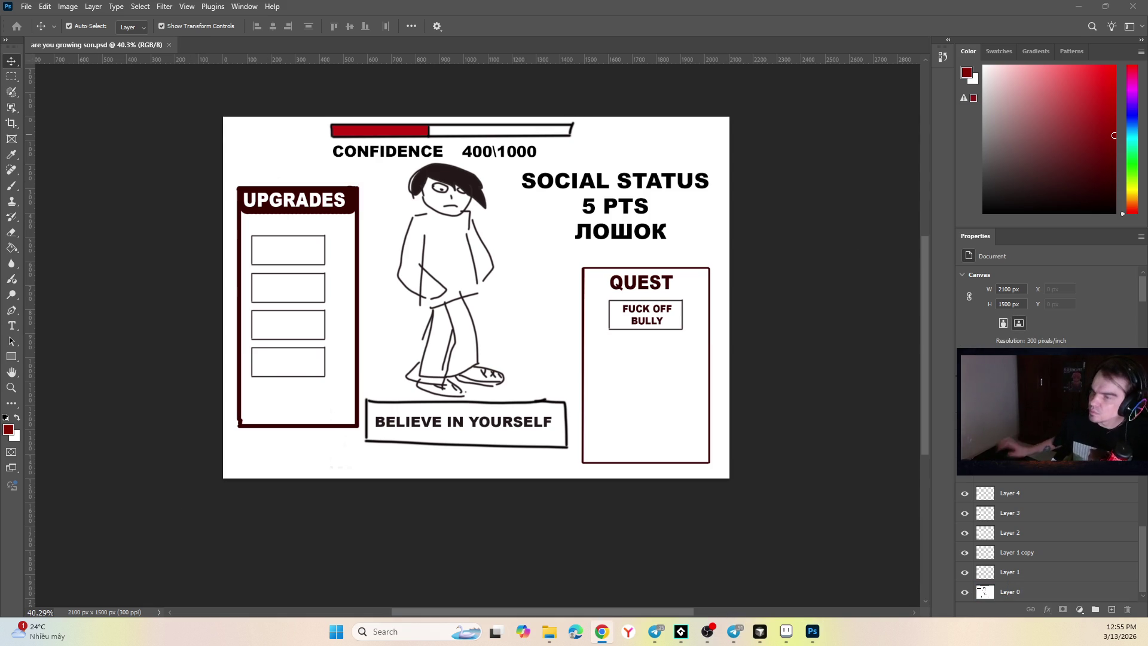
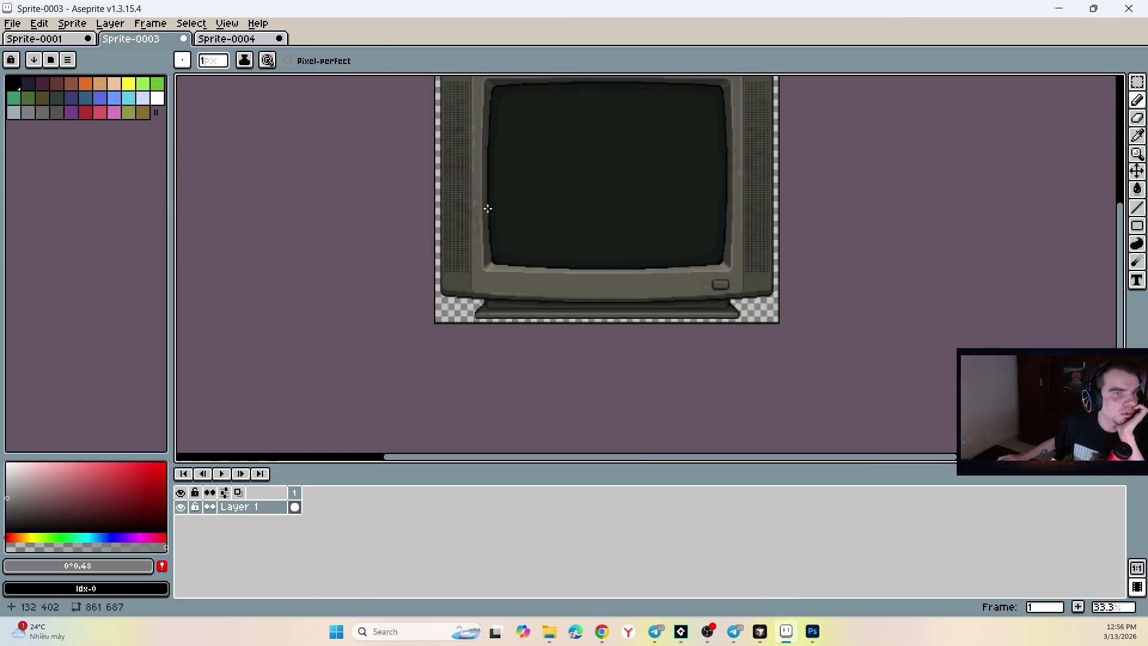
Step: Switch to the Sprite-0004 tab and marquee-select the button outline
click(242, 39)
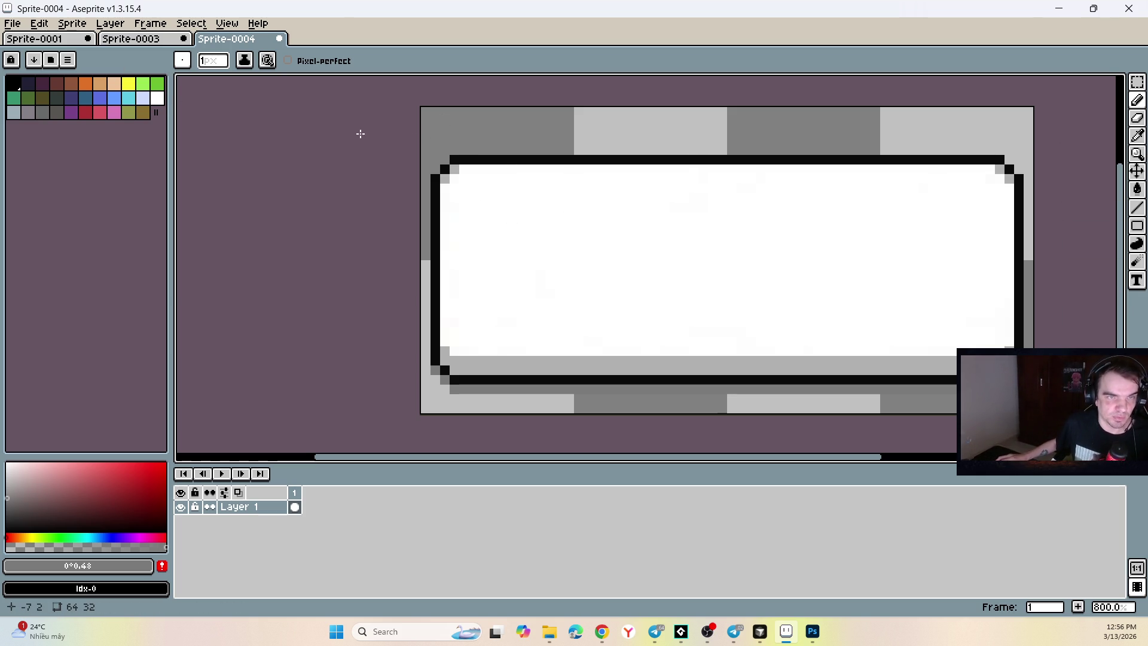
click(1135, 84)
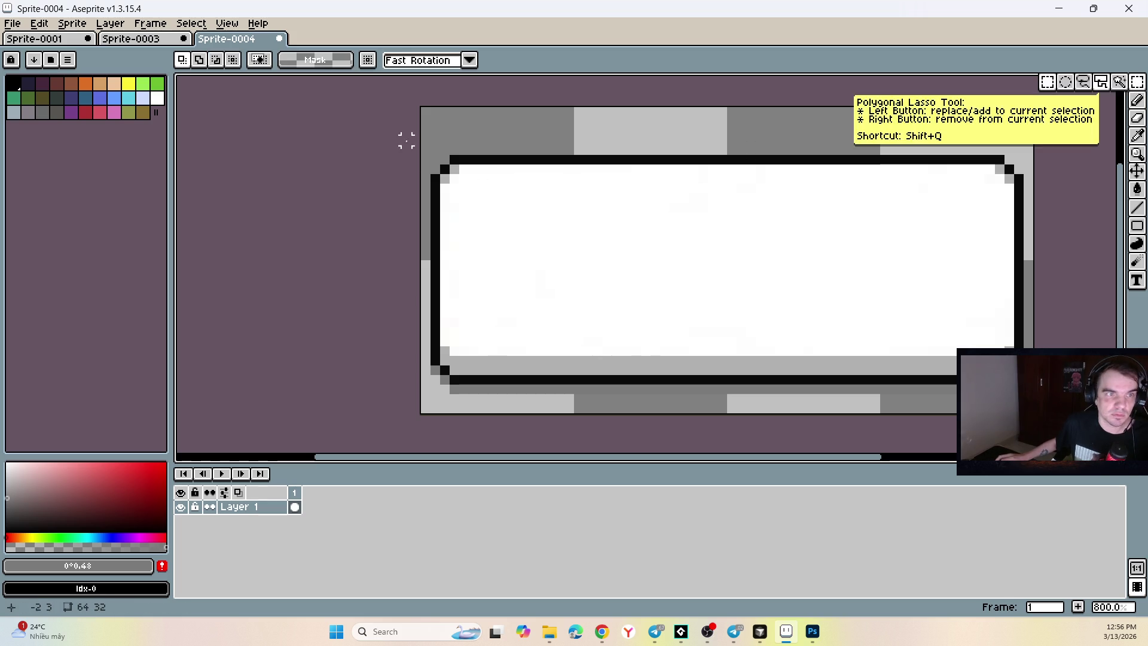
drag(404, 141, 410, 123)
key(ctrl+z)
key(ctrl+z)
key(ctrl+z)
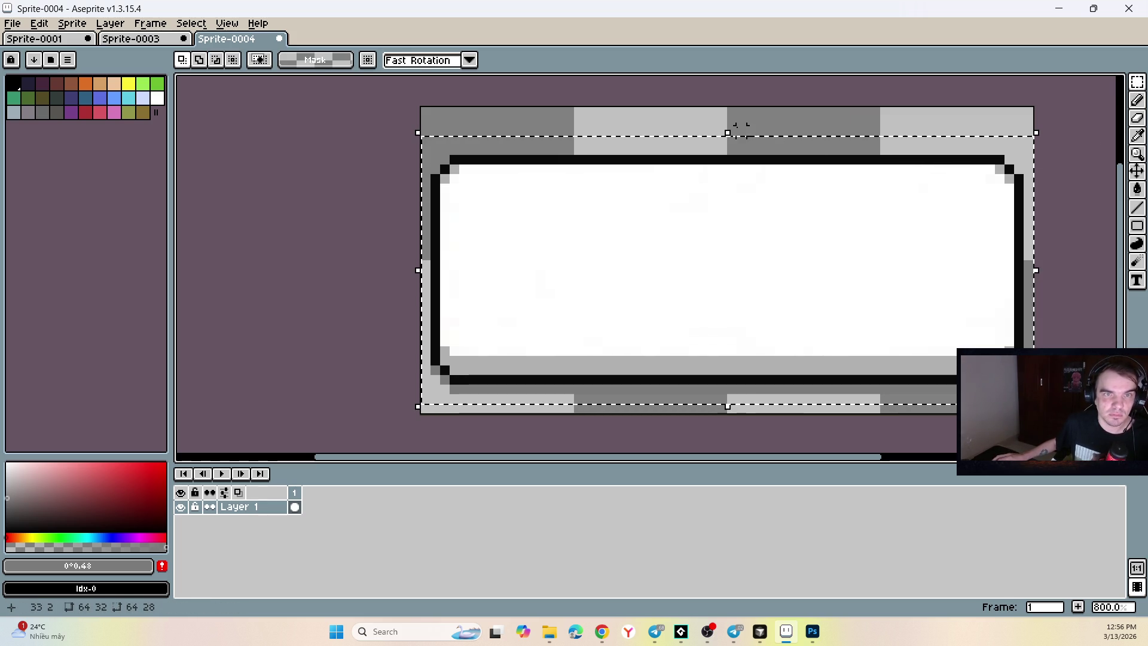
Step: Raise the button's top edge to height 30, nudge it into place, commit, and pick pink as foreground
click(735, 137)
drag(728, 132, 730, 123)
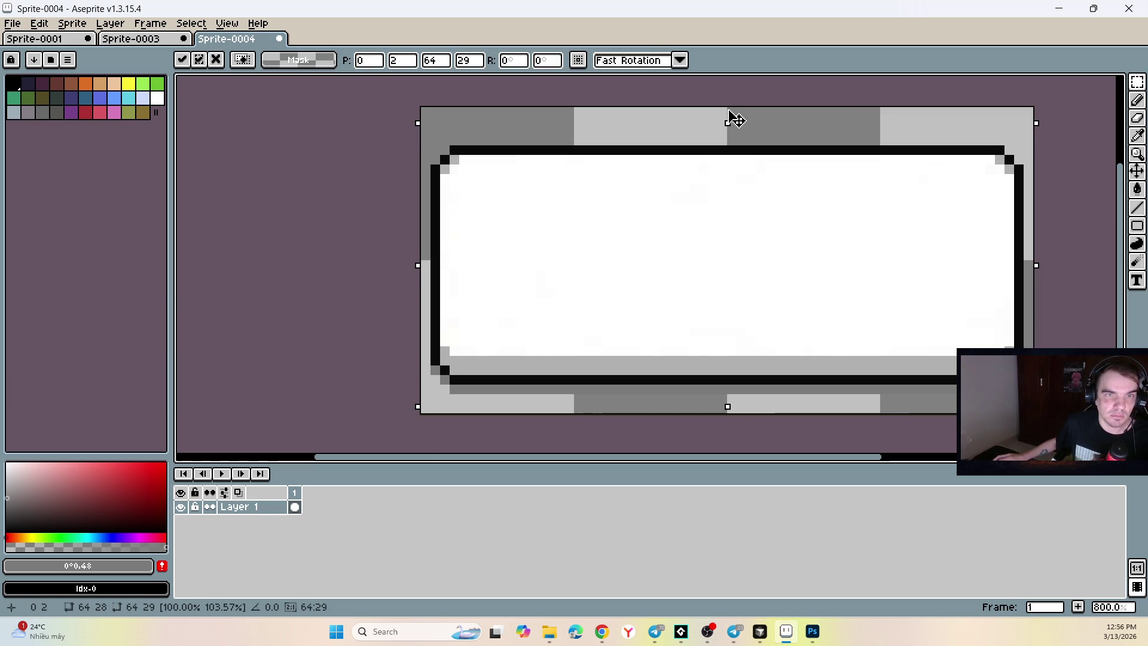
drag(679, 217, 683, 208)
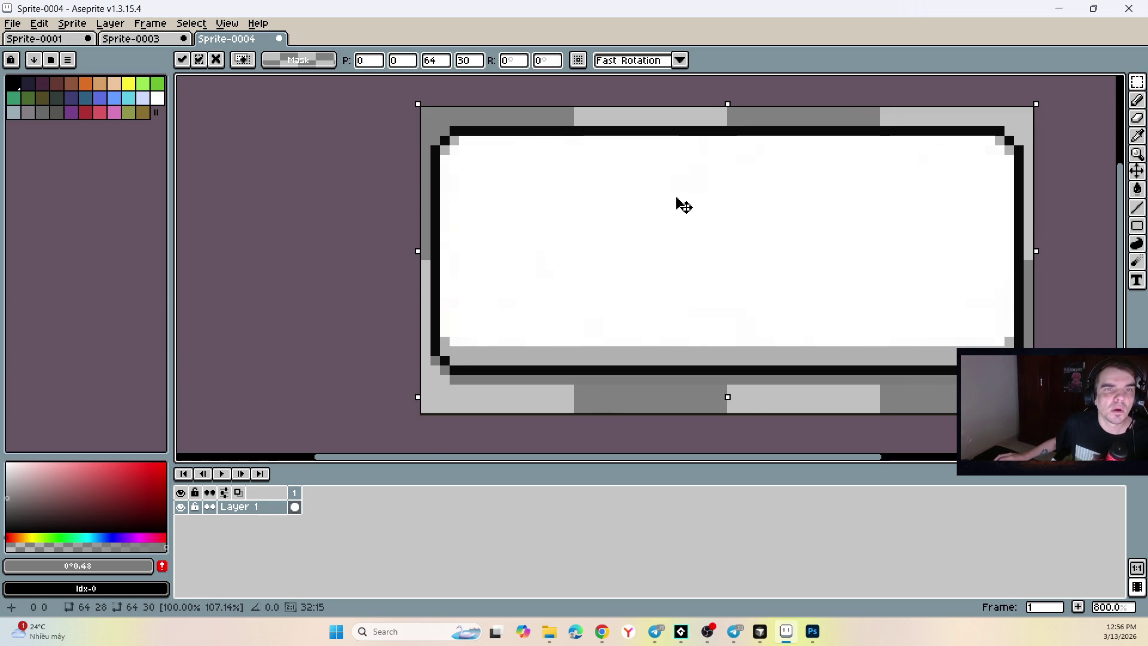
key(Down)
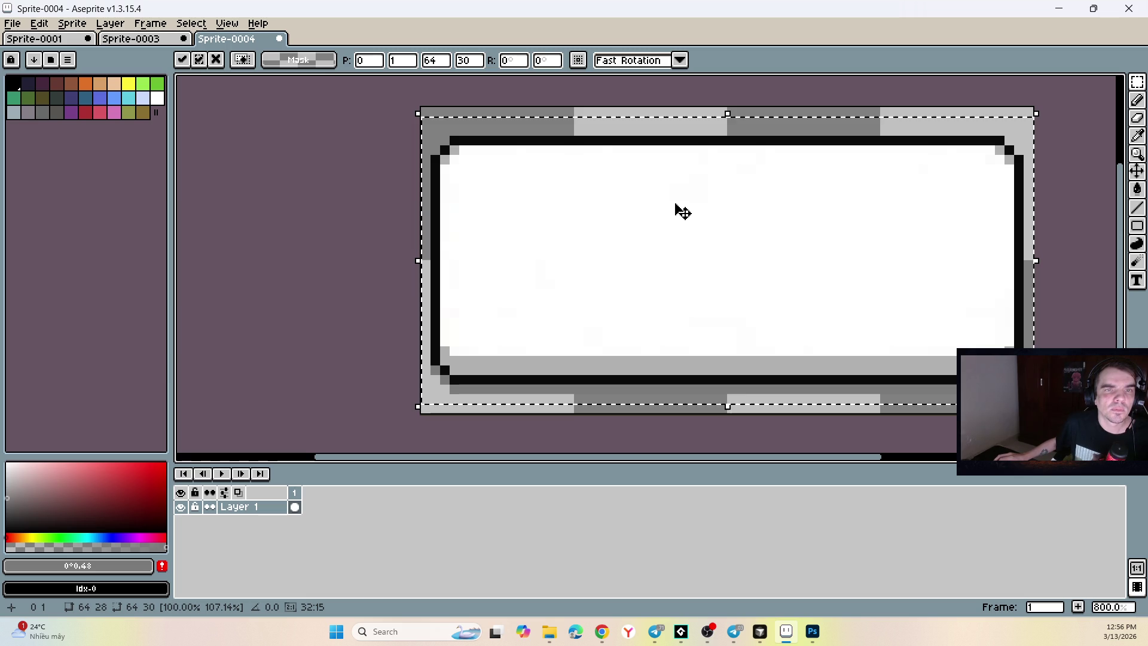
click(358, 119)
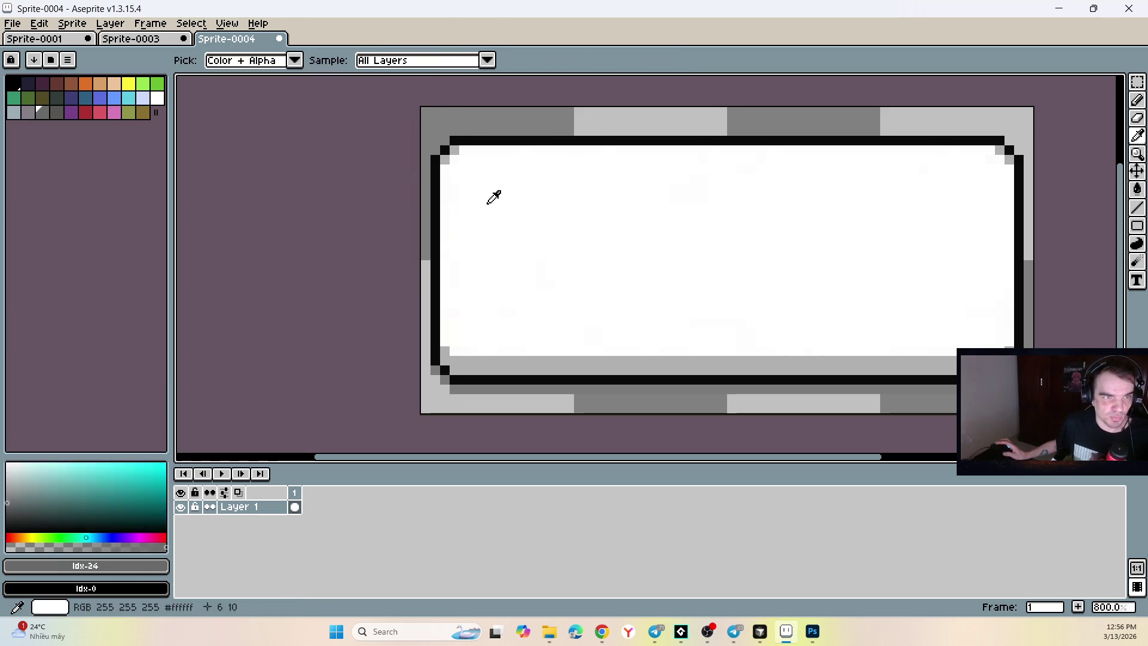
alt+click(482, 207)
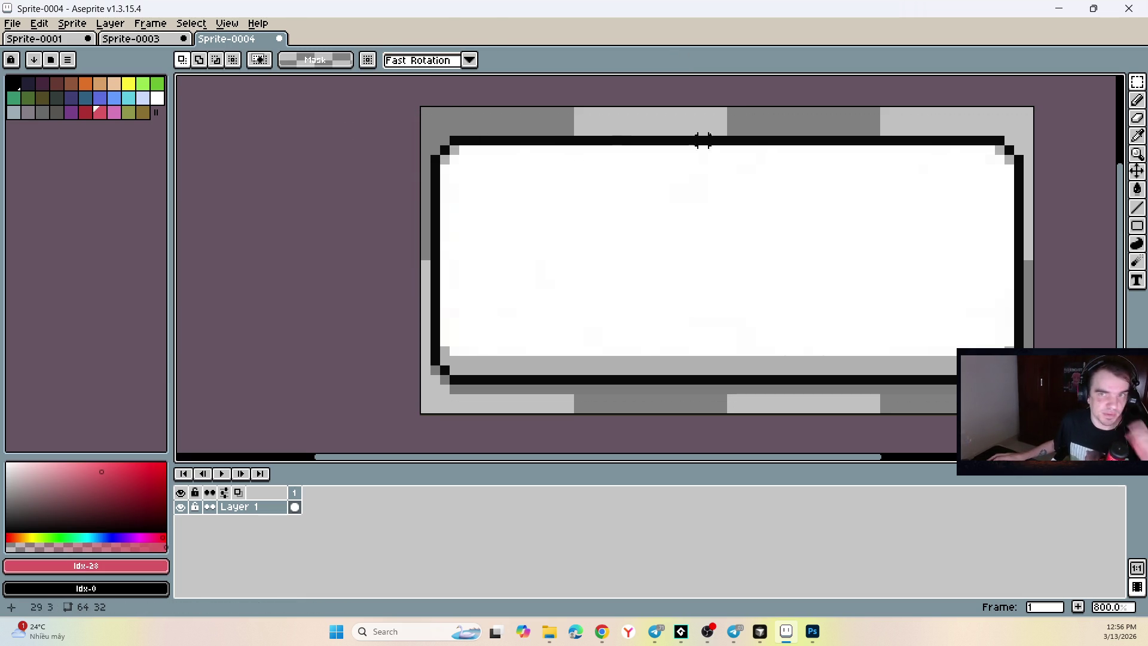
click(13, 24)
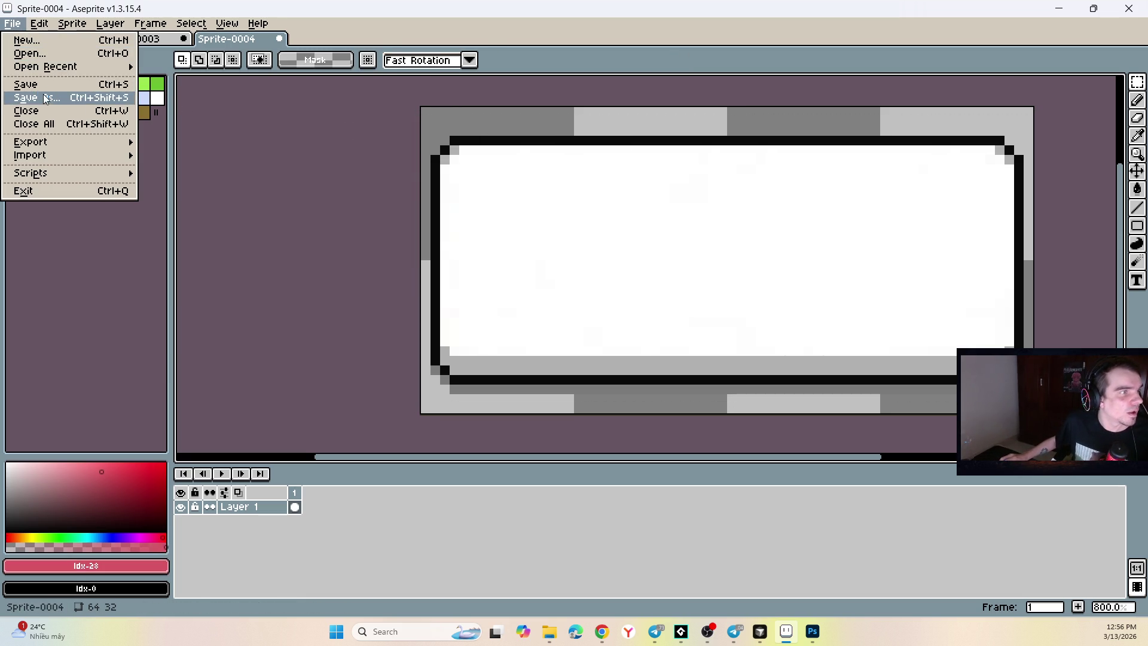
Step: Start Save As and browse to the GameDev\Are you grow son folder
click(48, 97)
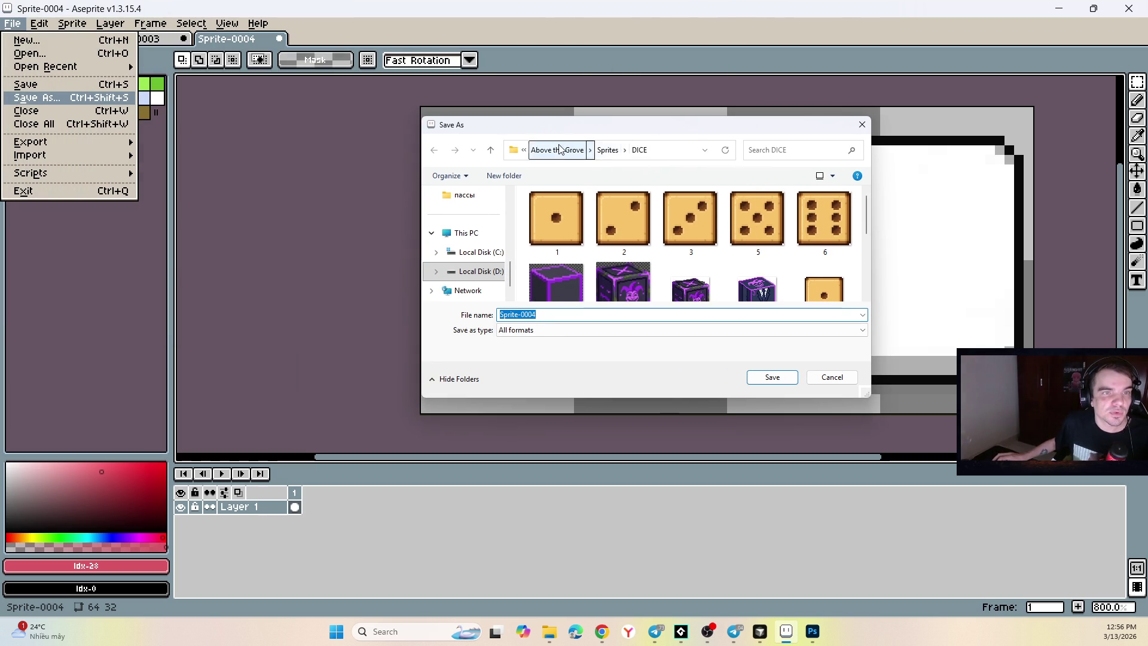
click(558, 149)
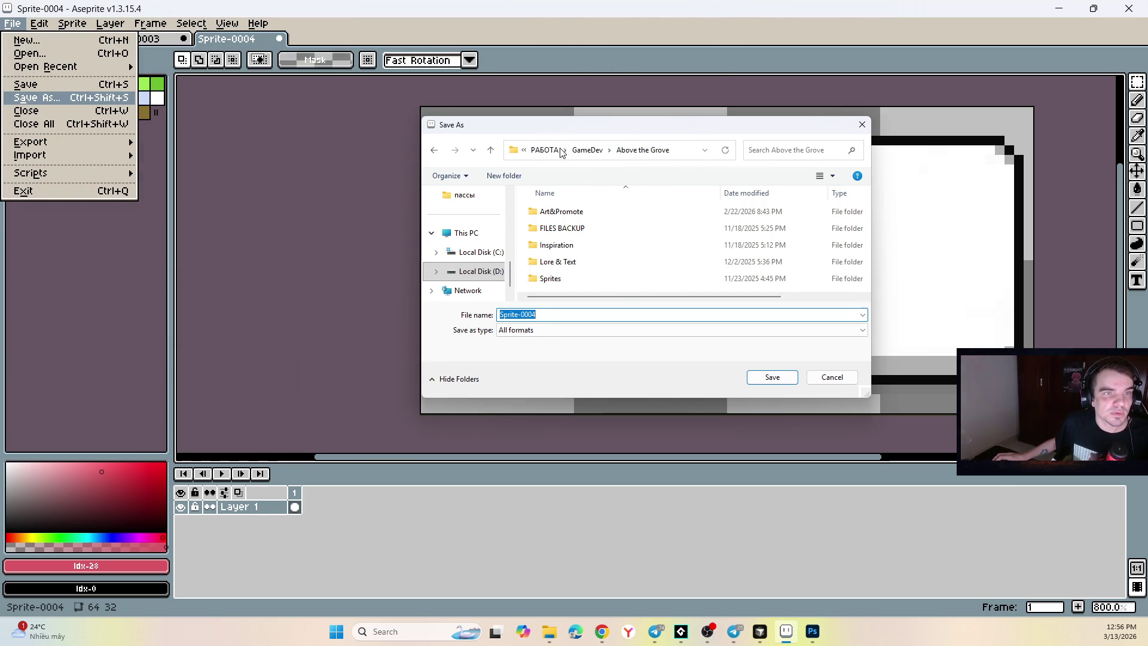
click(548, 150)
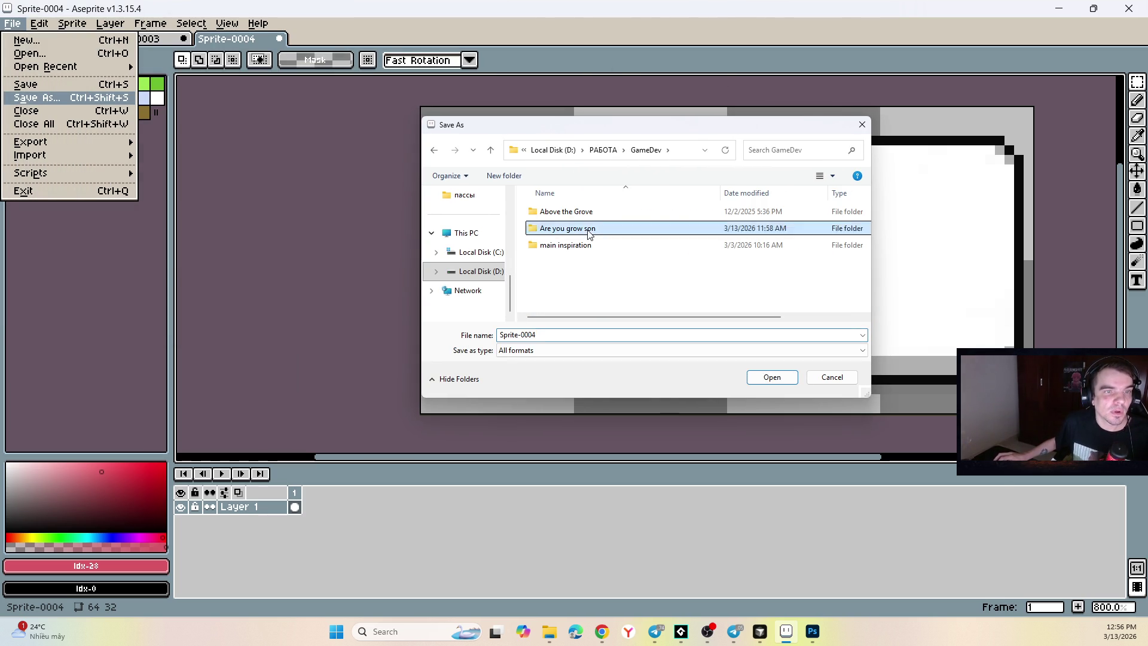
double_click(589, 228)
Step: Create a new Sprites folder inside the project folder and open it
right_click(573, 248)
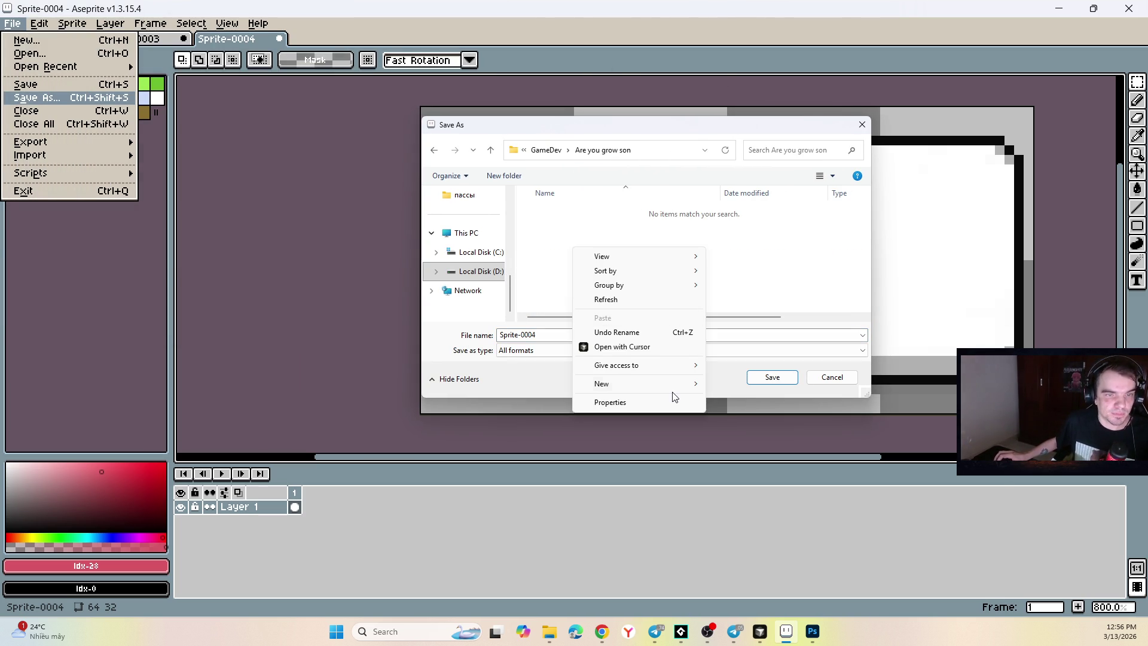
mouse_move(682, 385)
click(733, 383)
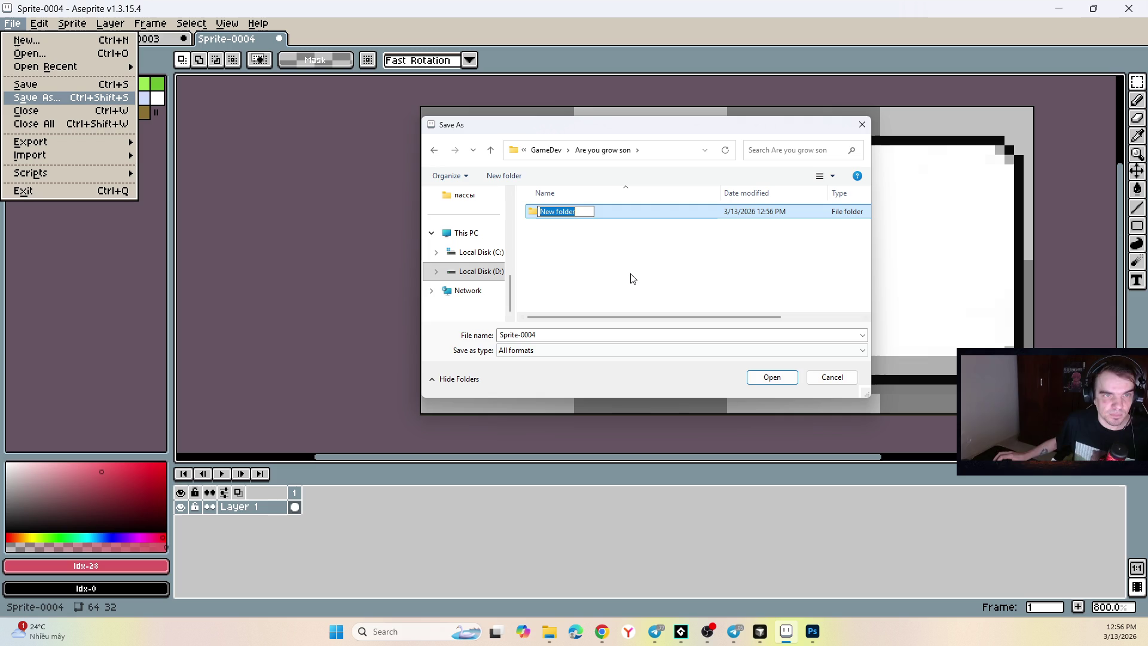
text(Sprites)
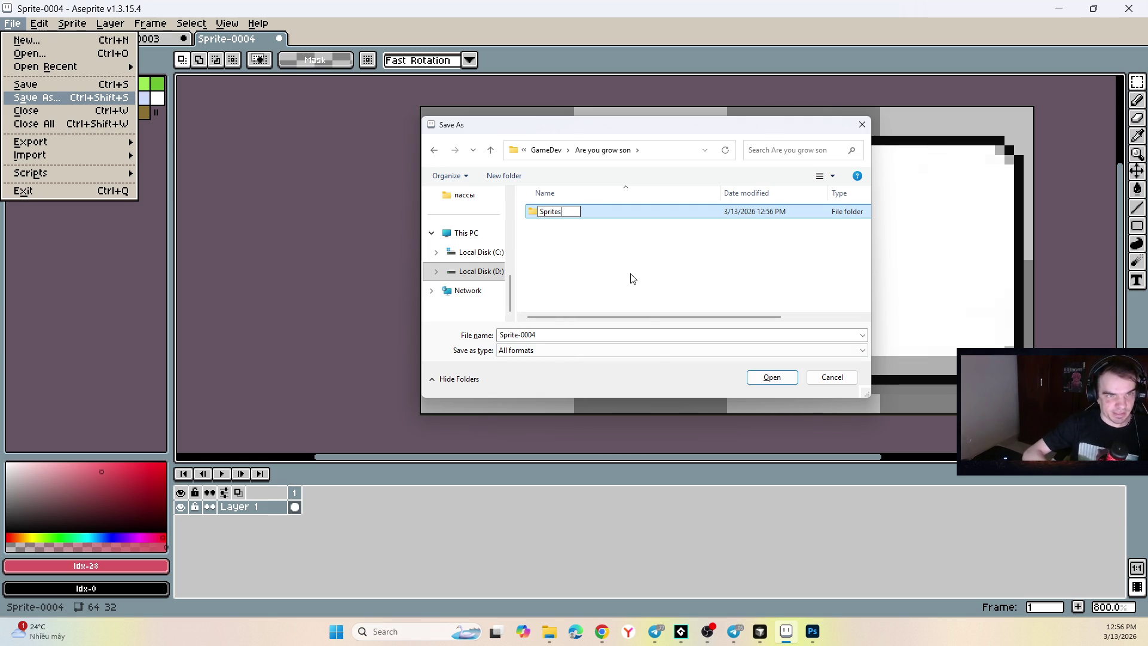
key(Return)
double_click(559, 213)
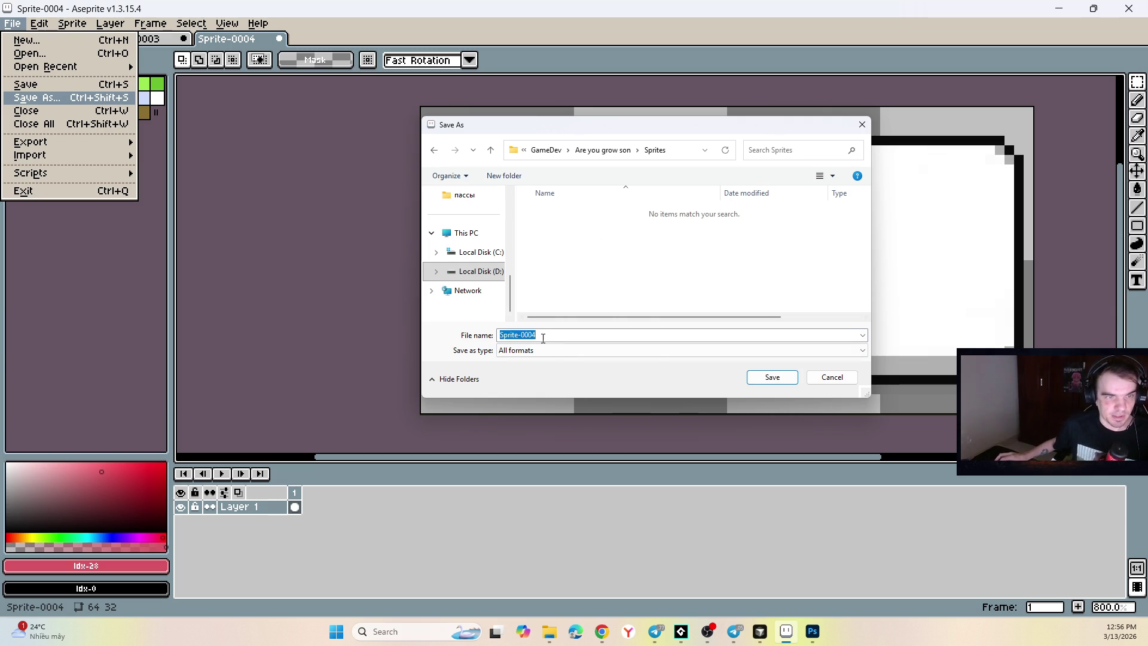
Step: Save the sprite as spr_button in PNG format
text(spr_bu)
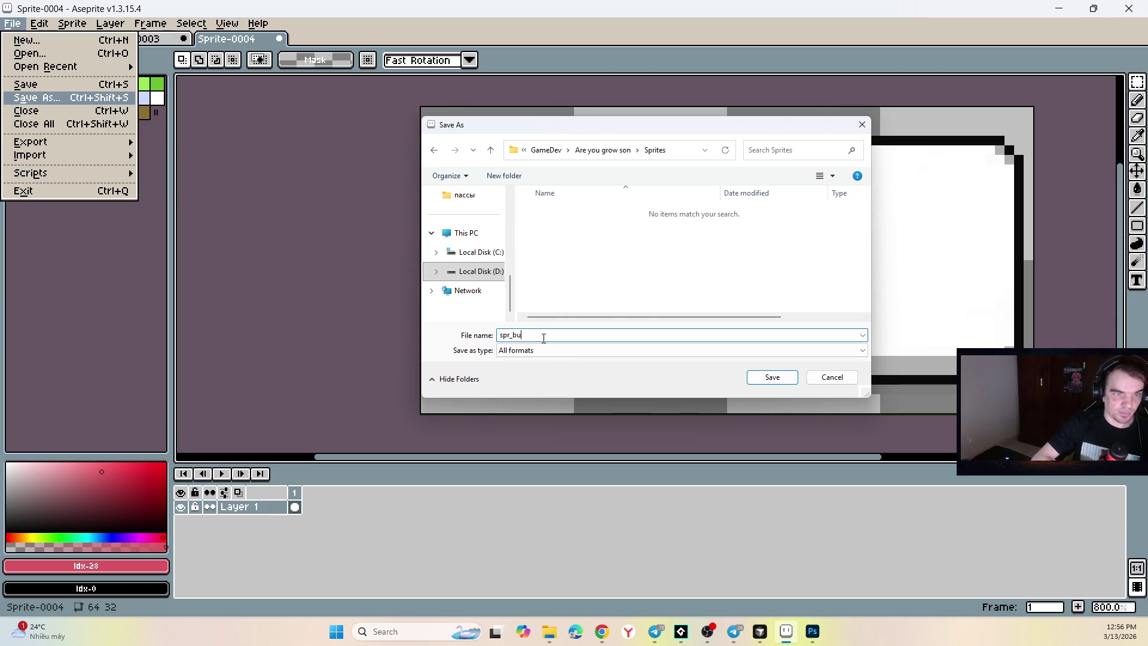
text(tton)
click(525, 351)
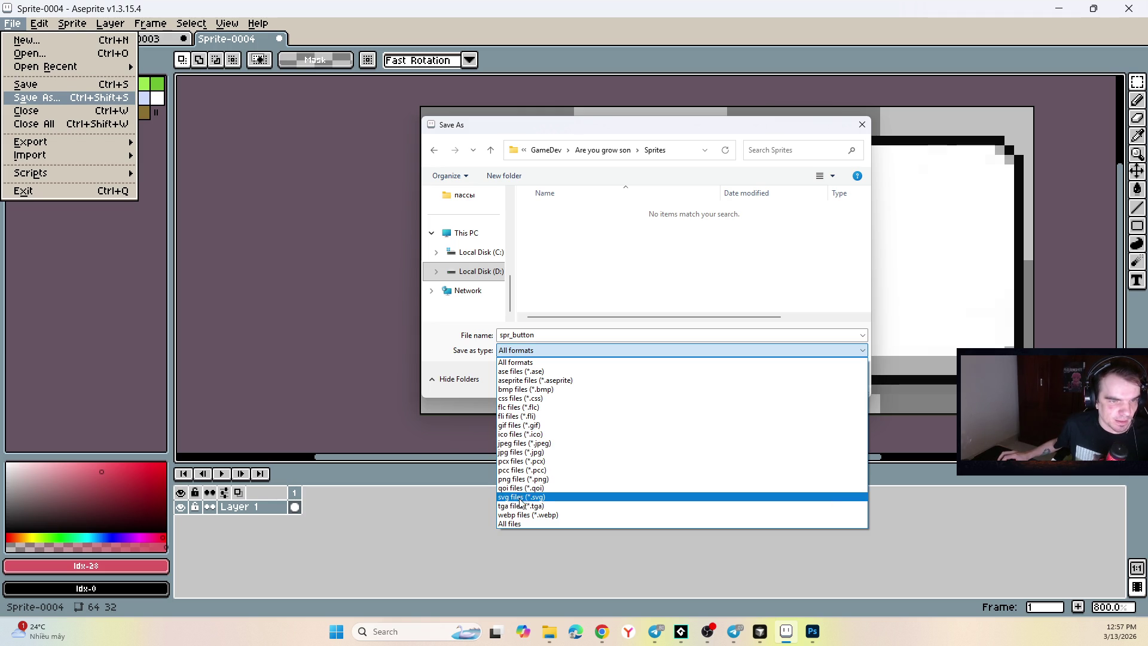
click(524, 479)
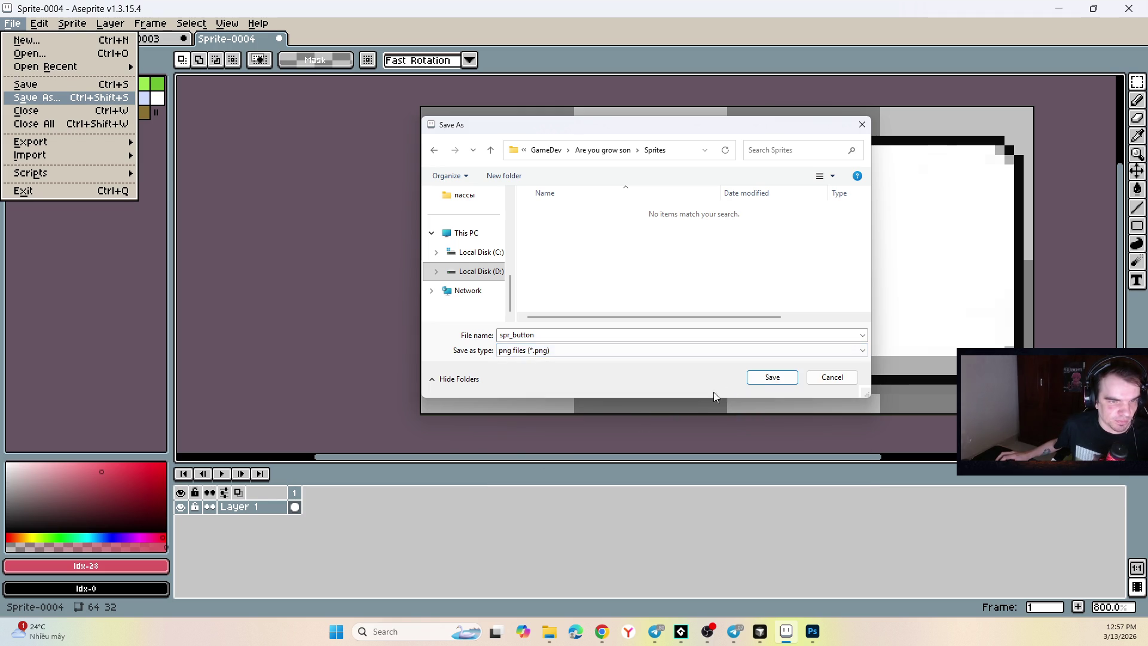
click(777, 378)
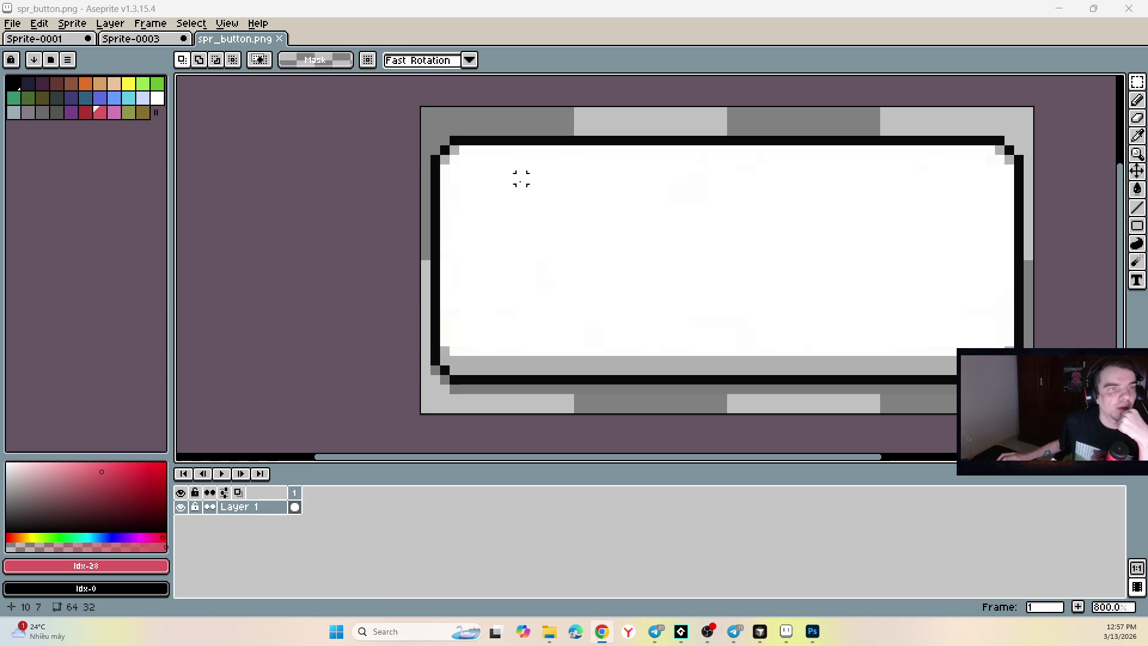
click(813, 631)
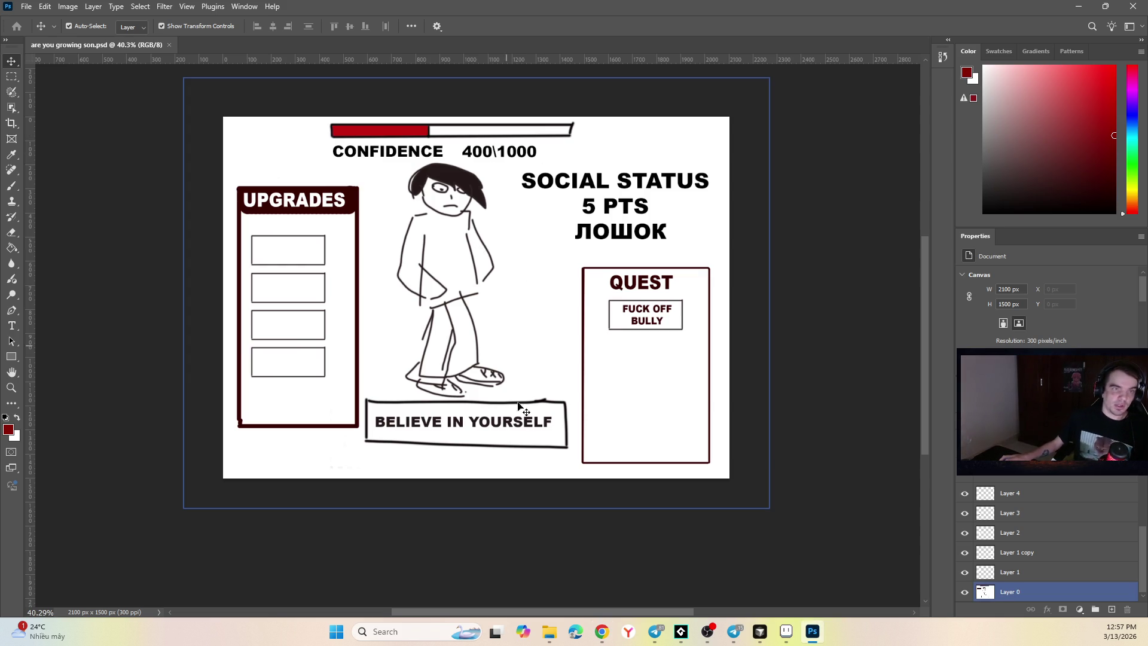
double_click(506, 428)
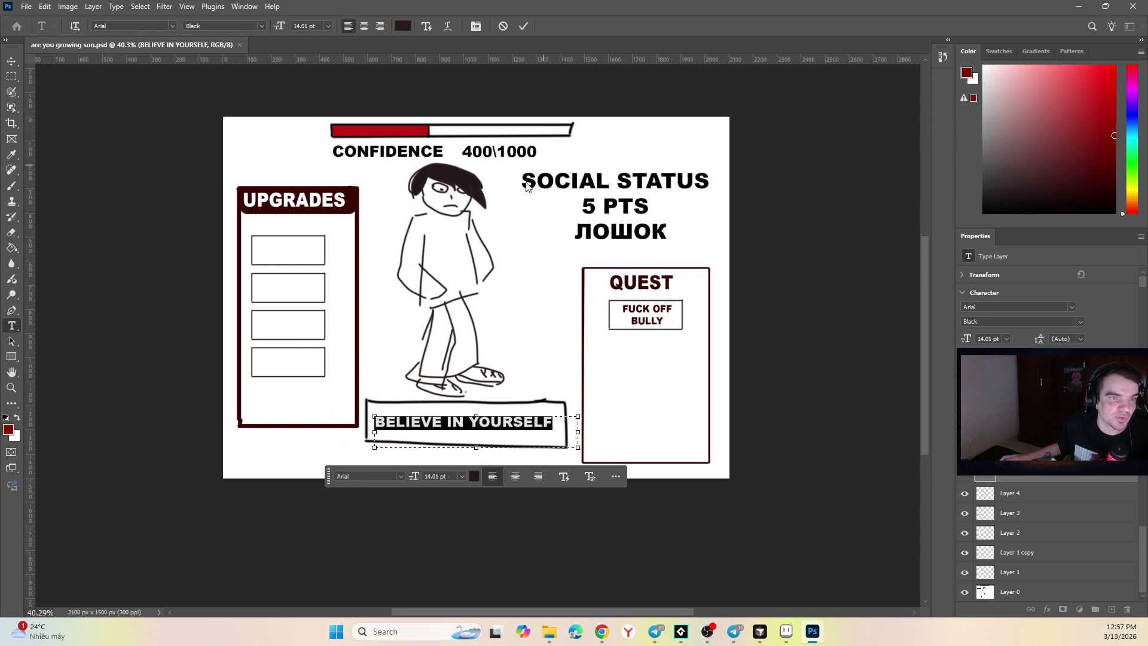
key(Escape)
key(v)
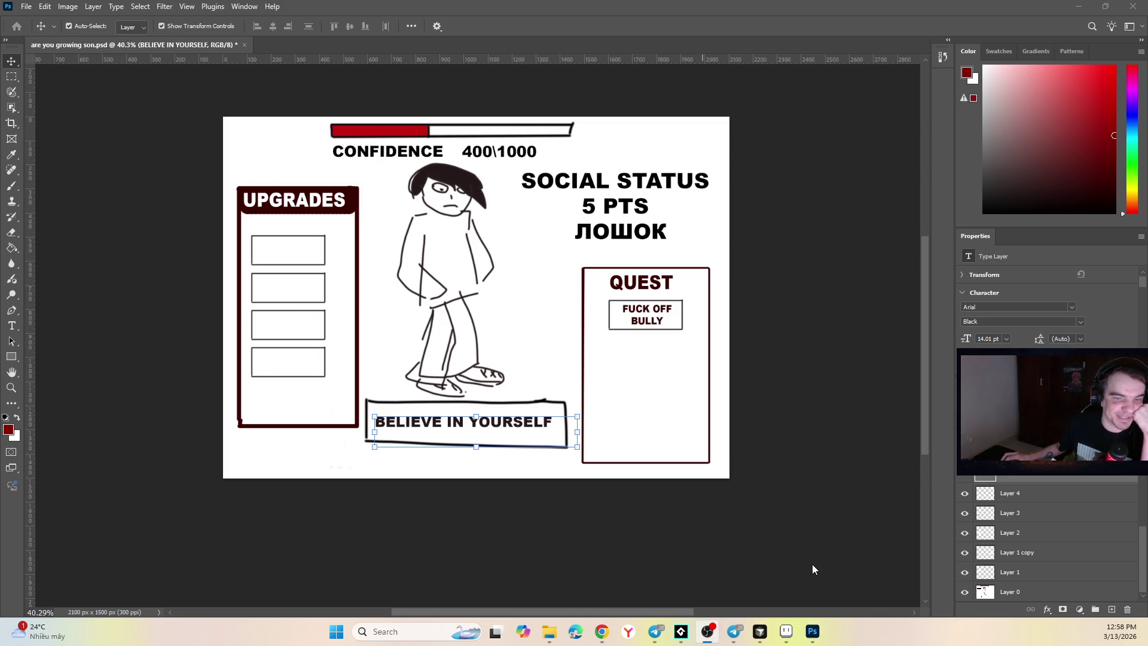
click(333, 250)
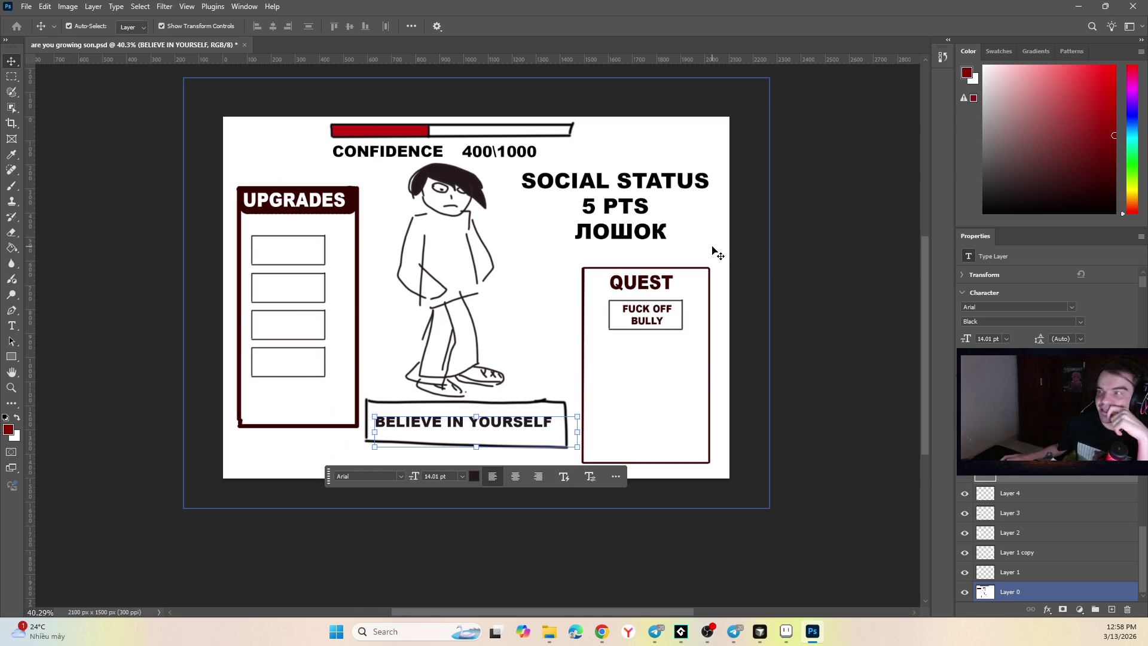
key(alt+Tab)
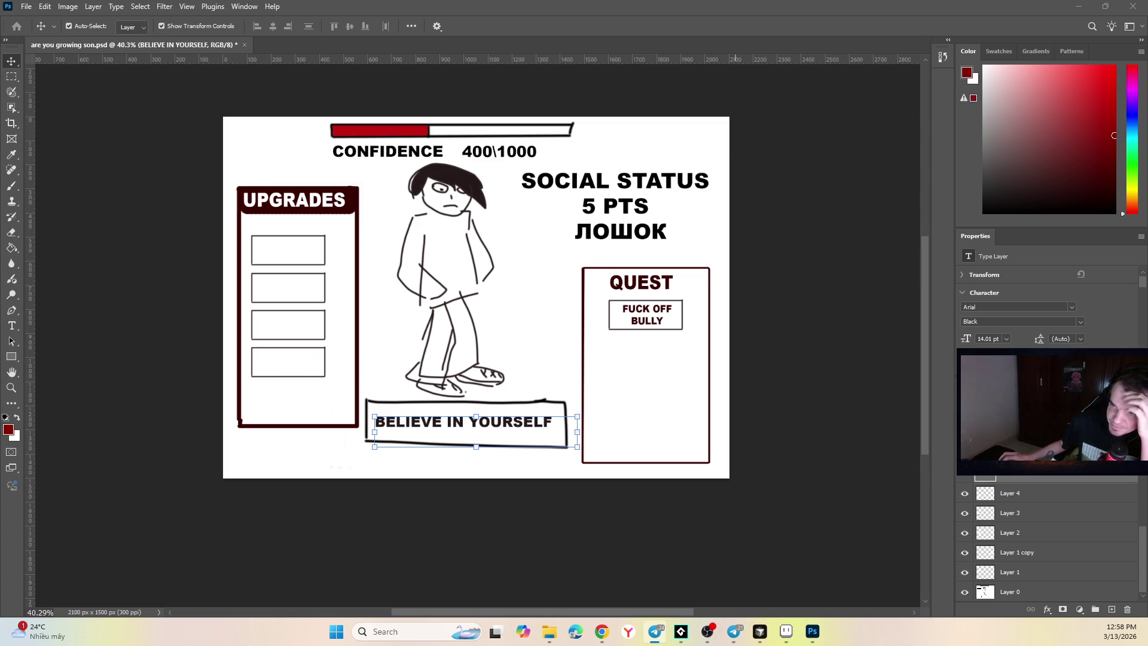
key(alt+Tab)
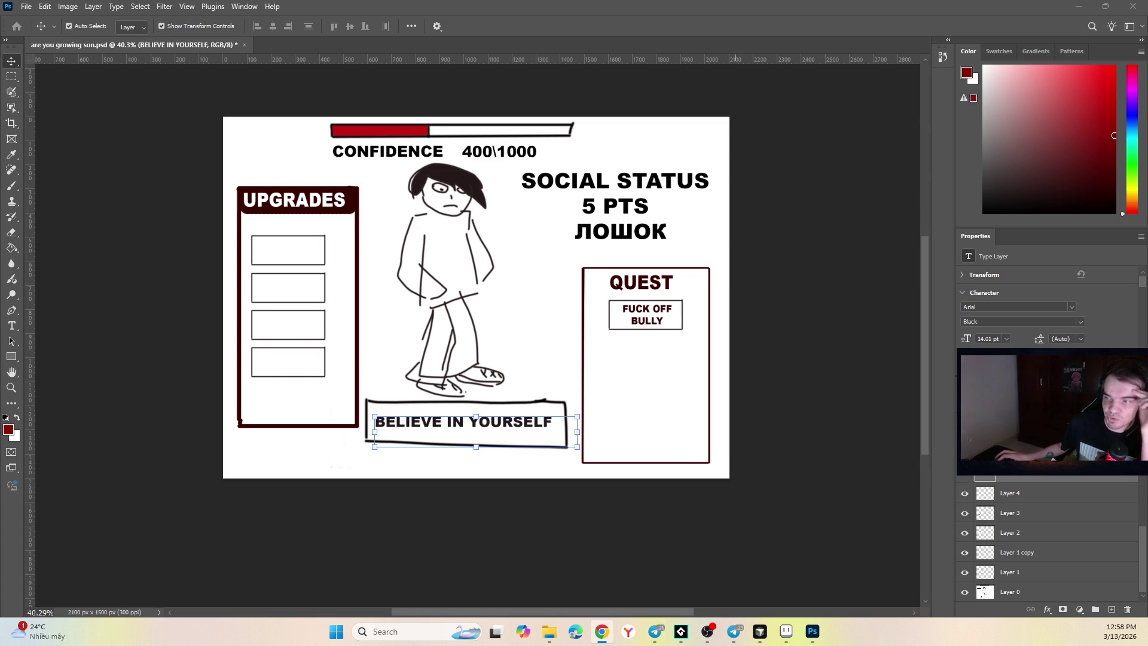
key(alt+Tab)
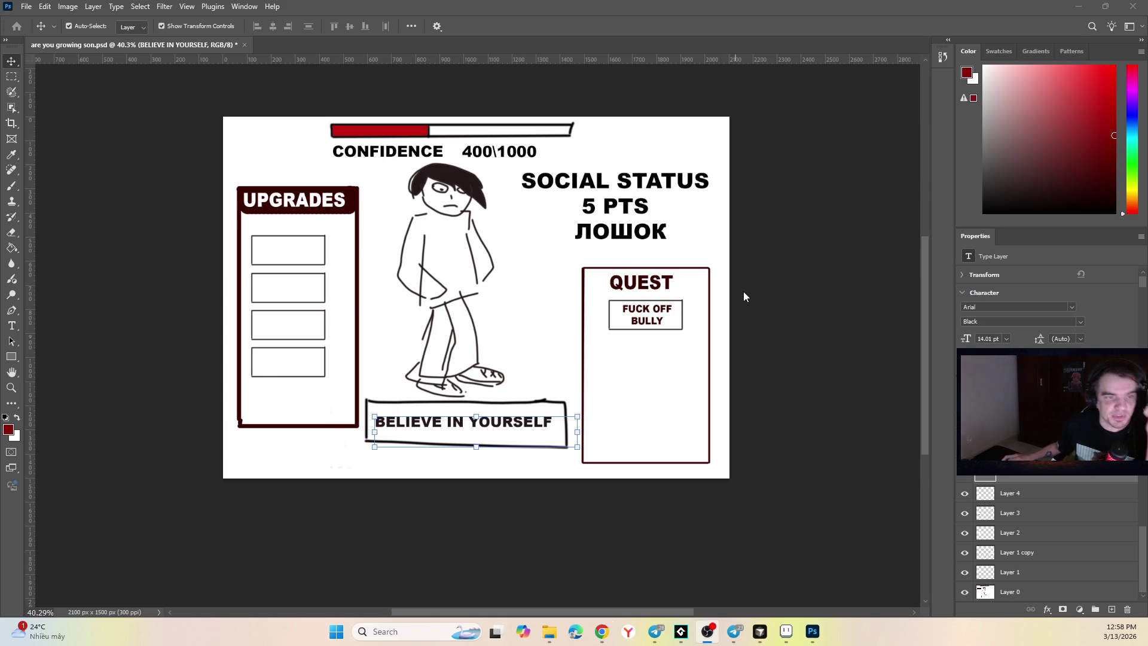
click(790, 285)
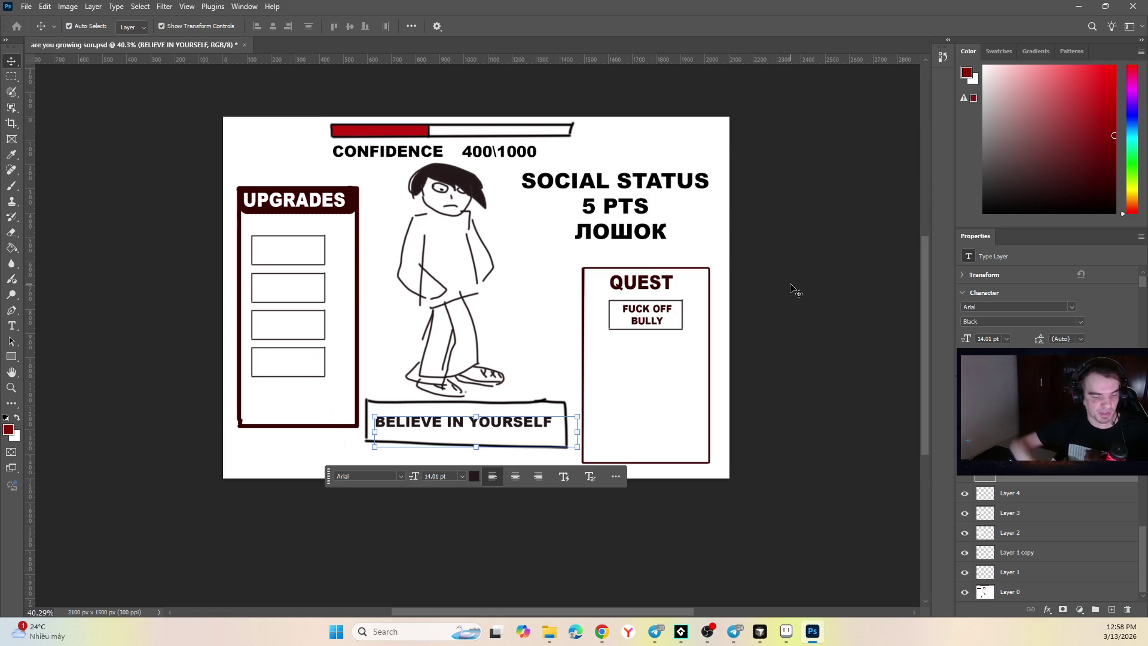
key(alt+Tab)
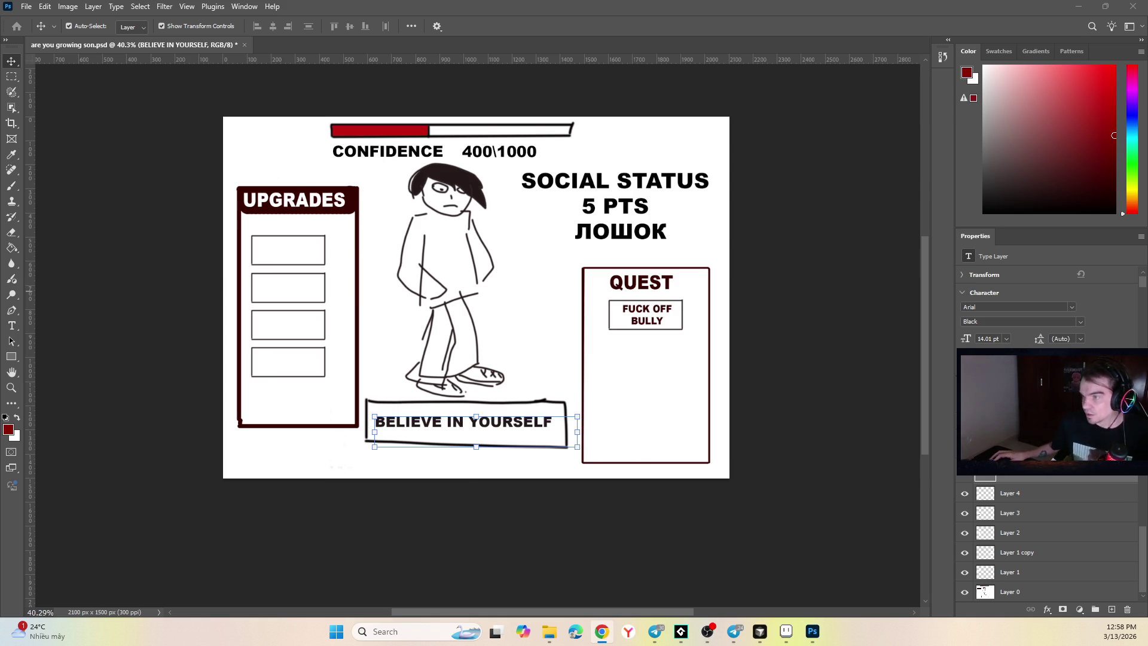
click(656, 631)
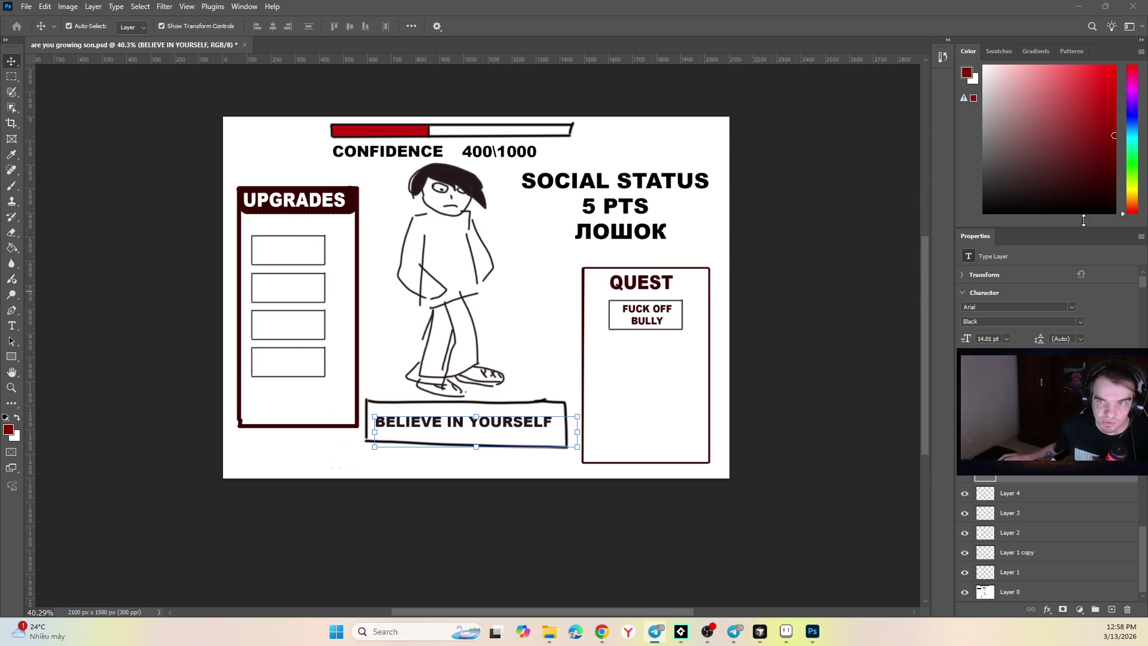
key(alt+Tab)
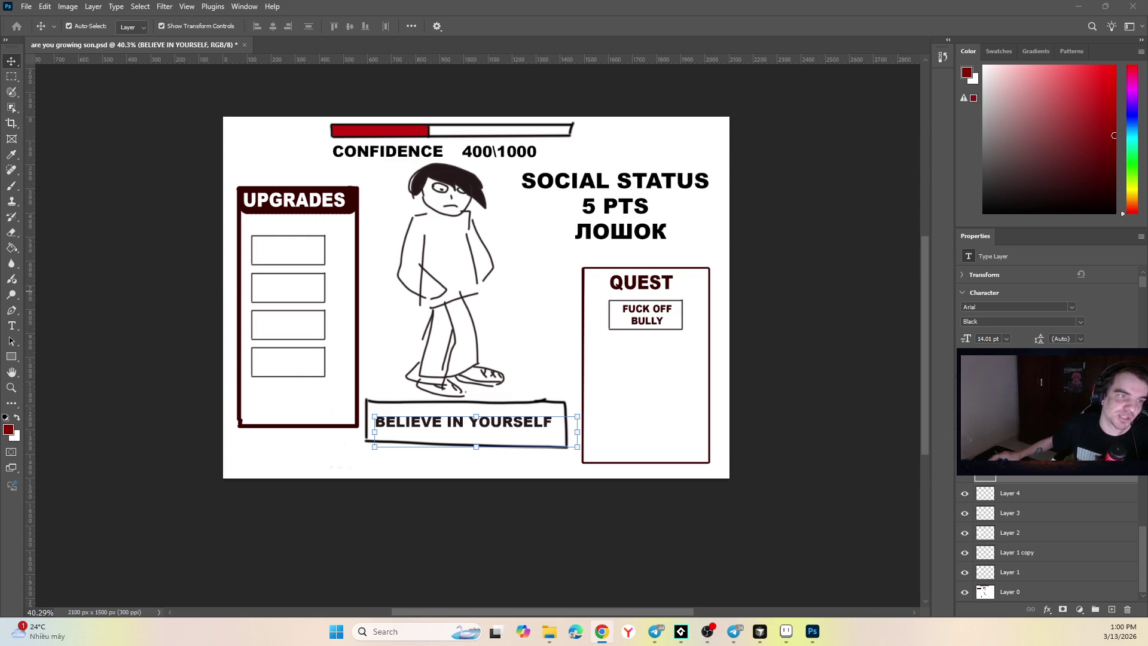
click(670, 321)
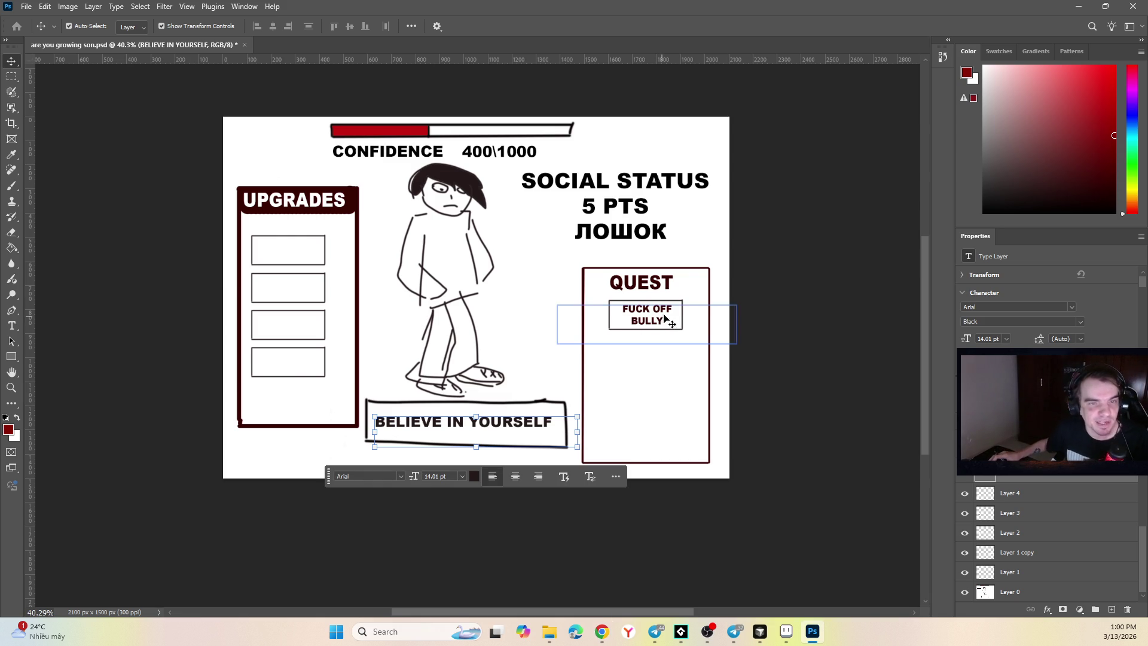
click(705, 246)
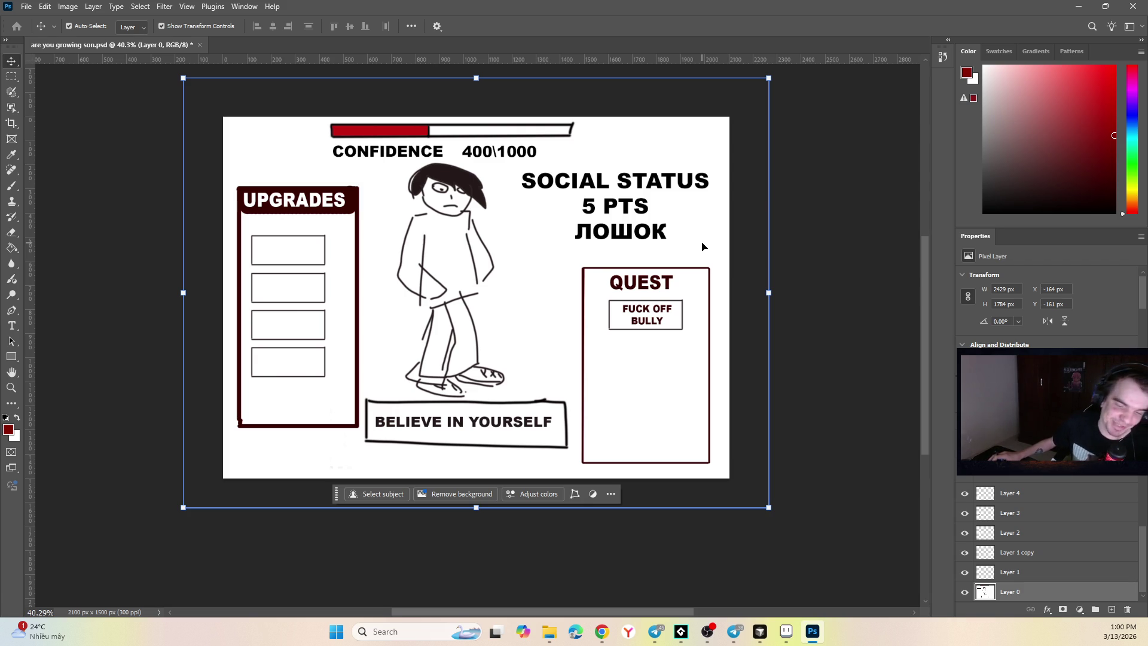
click(637, 189)
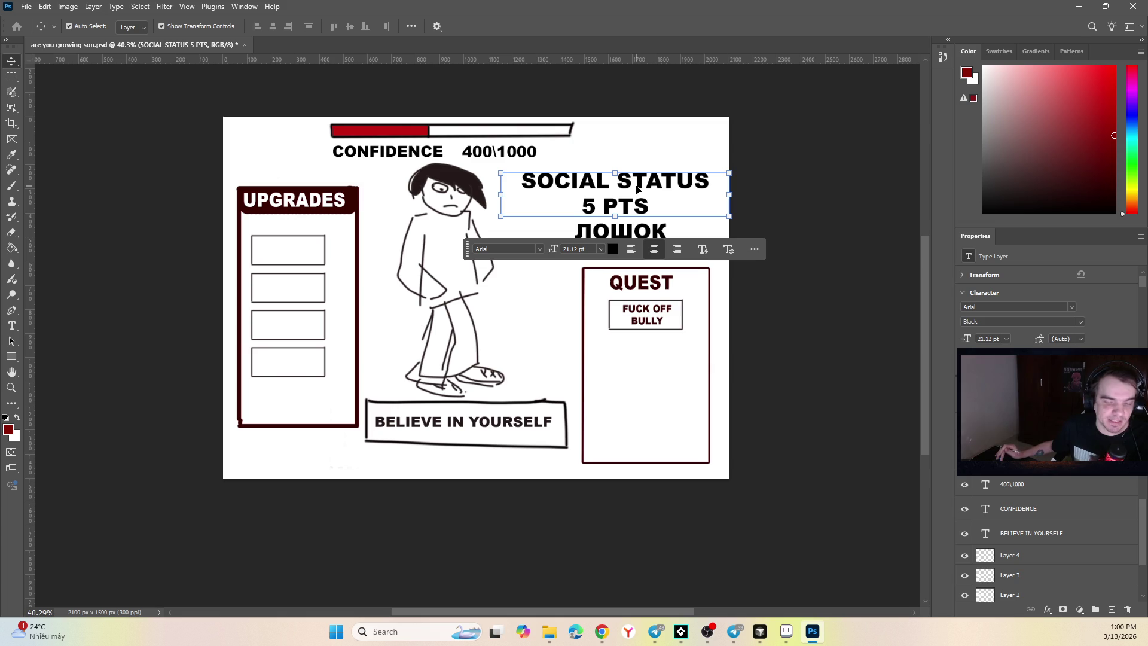
click(292, 238)
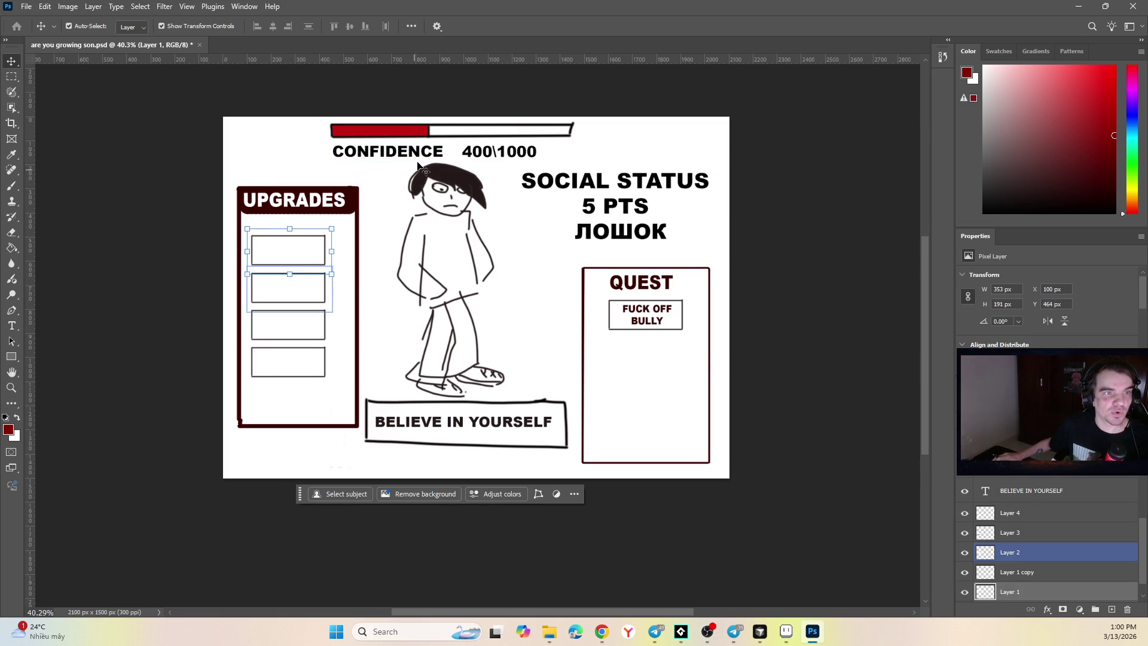
click(358, 152)
click(285, 179)
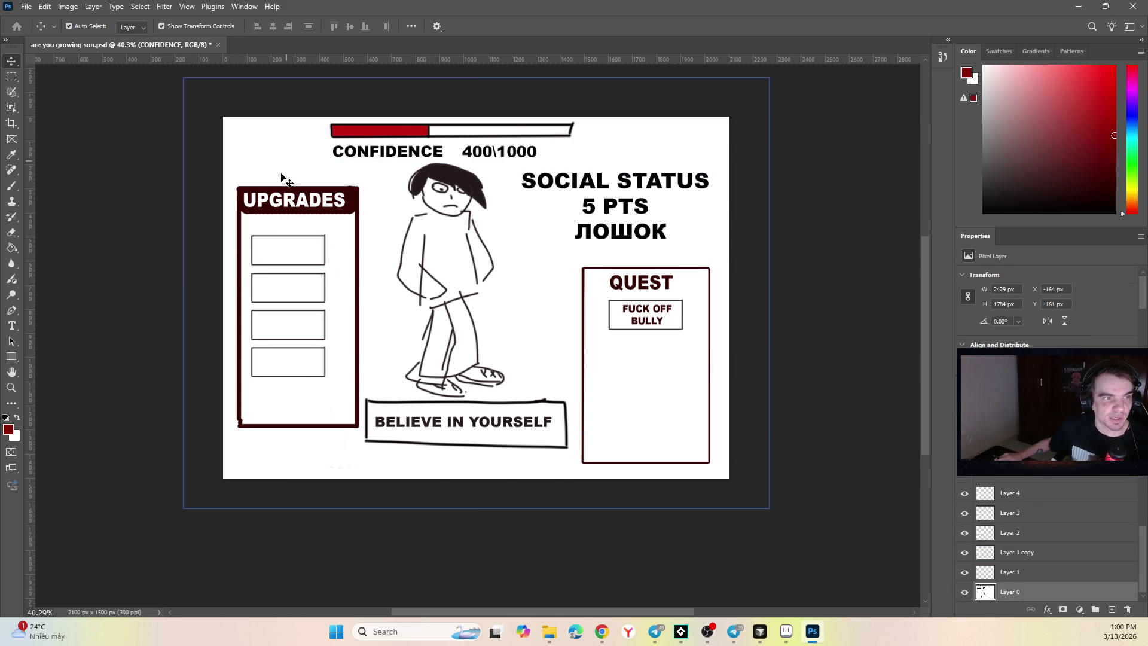
click(292, 249)
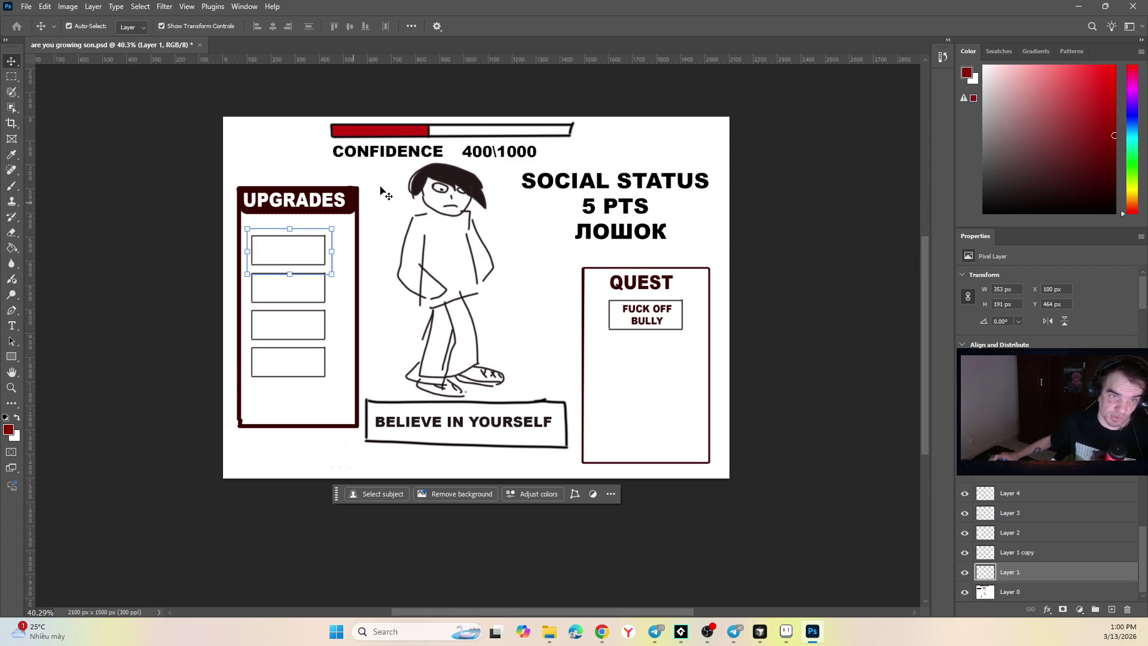
click(609, 208)
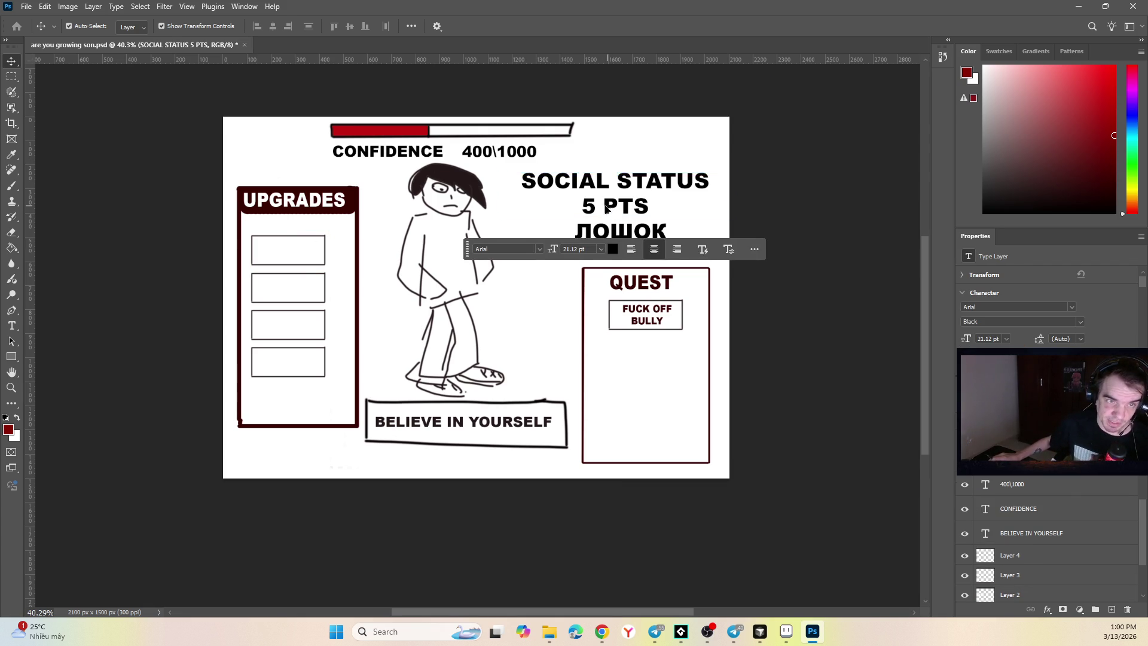
double_click(593, 204)
click(593, 204)
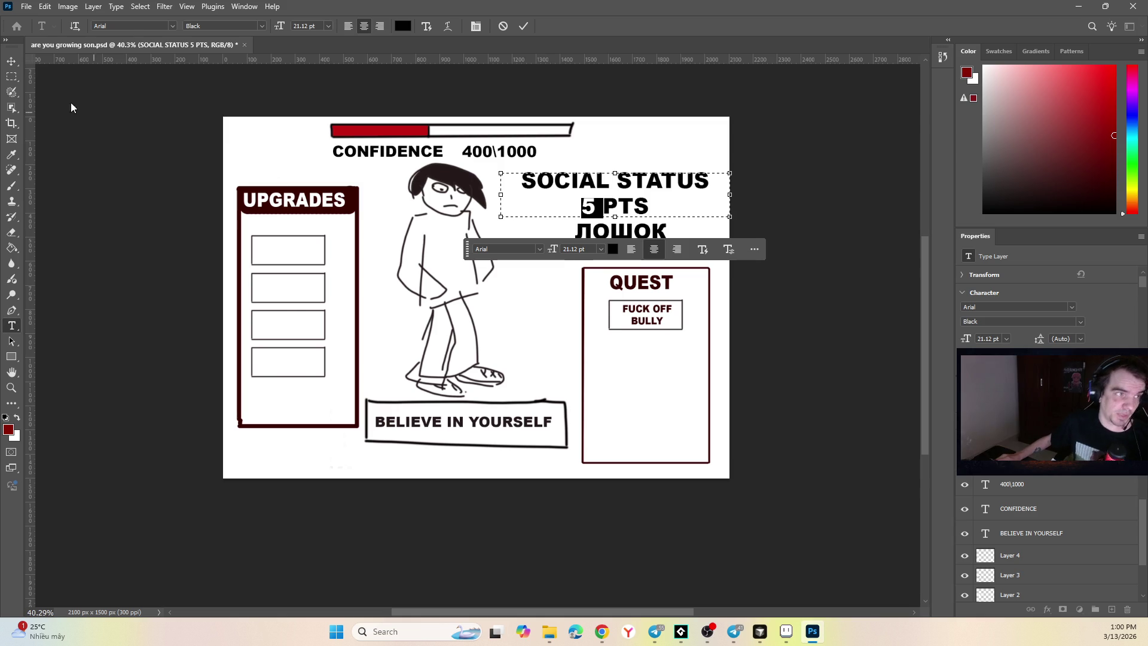
click(12, 61)
key(ctrl+t)
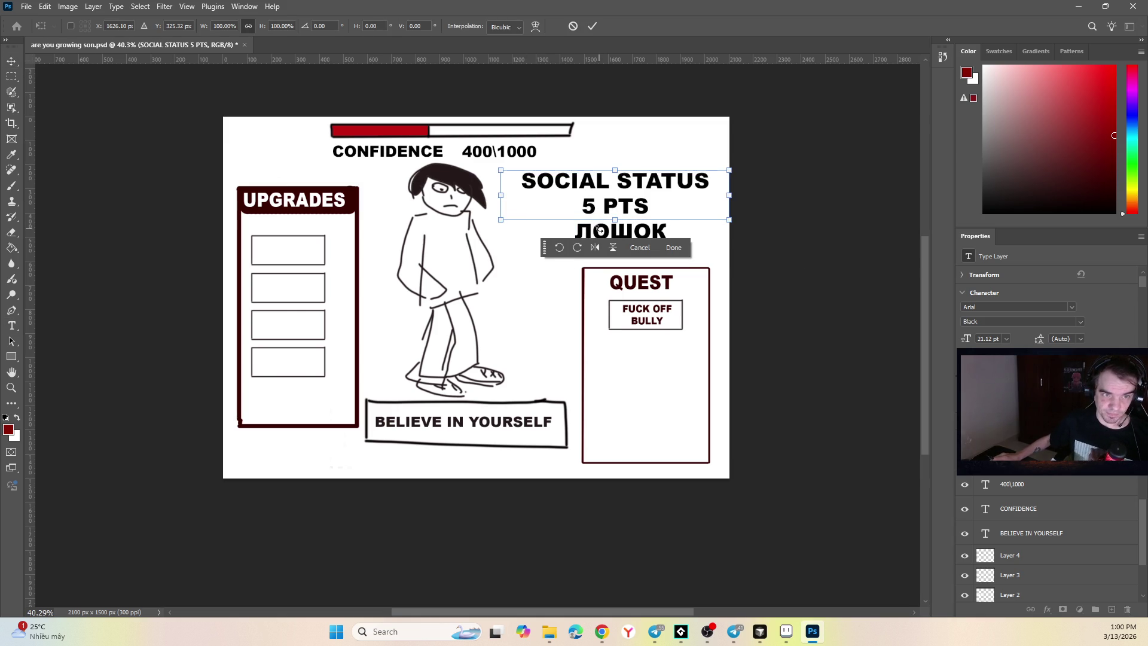
key(Return)
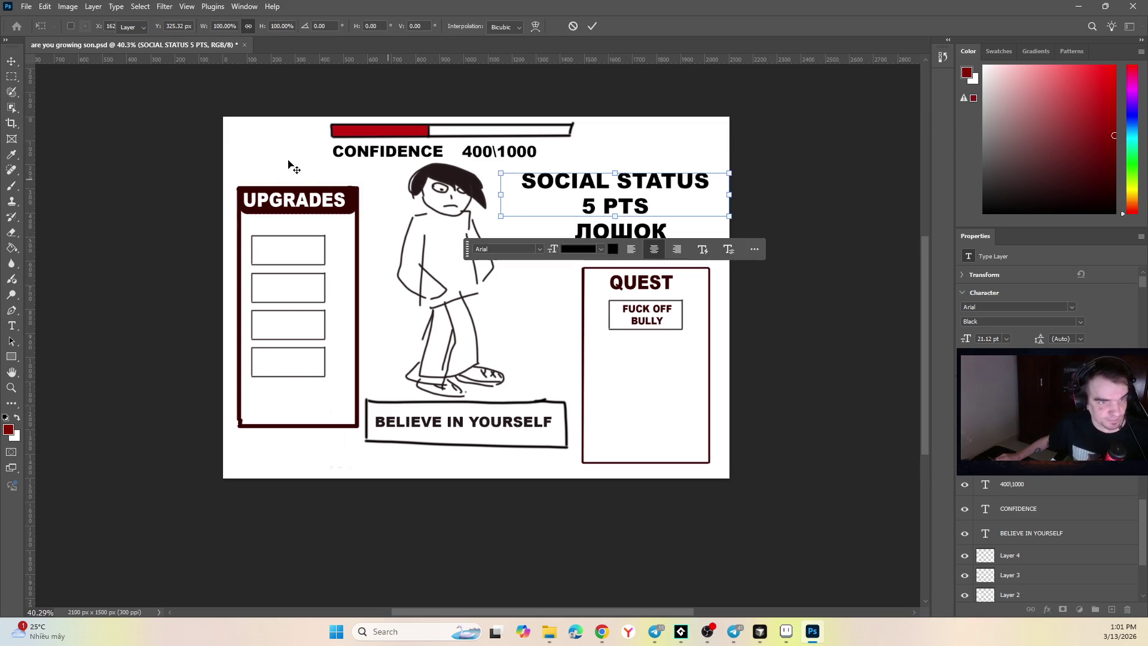
click(227, 143)
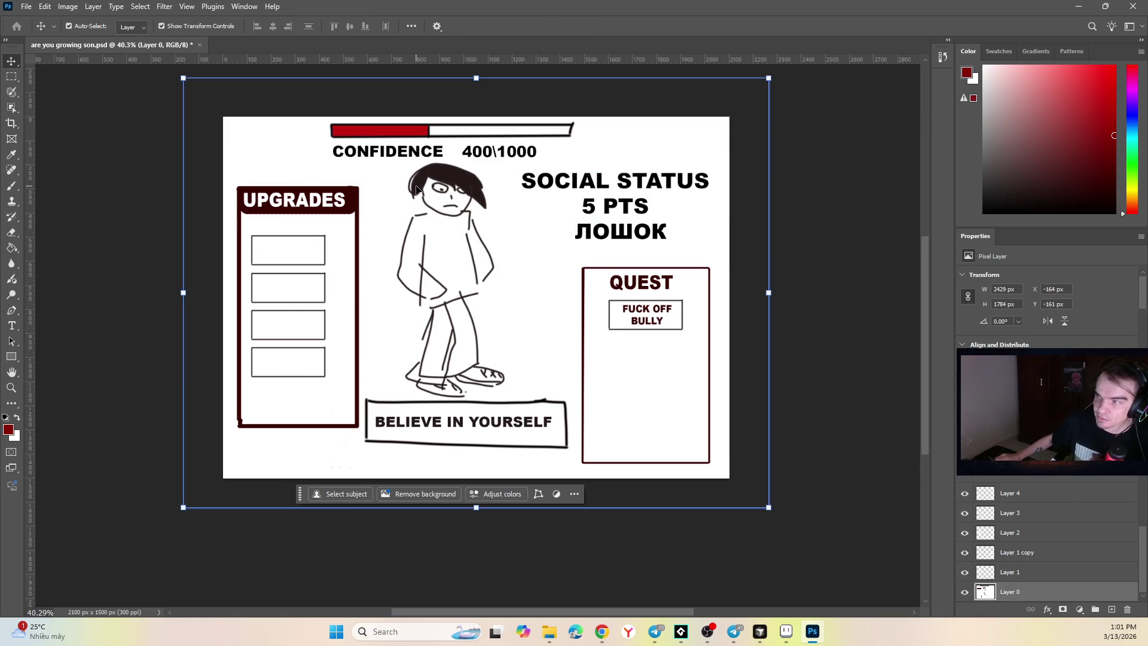
click(656, 631)
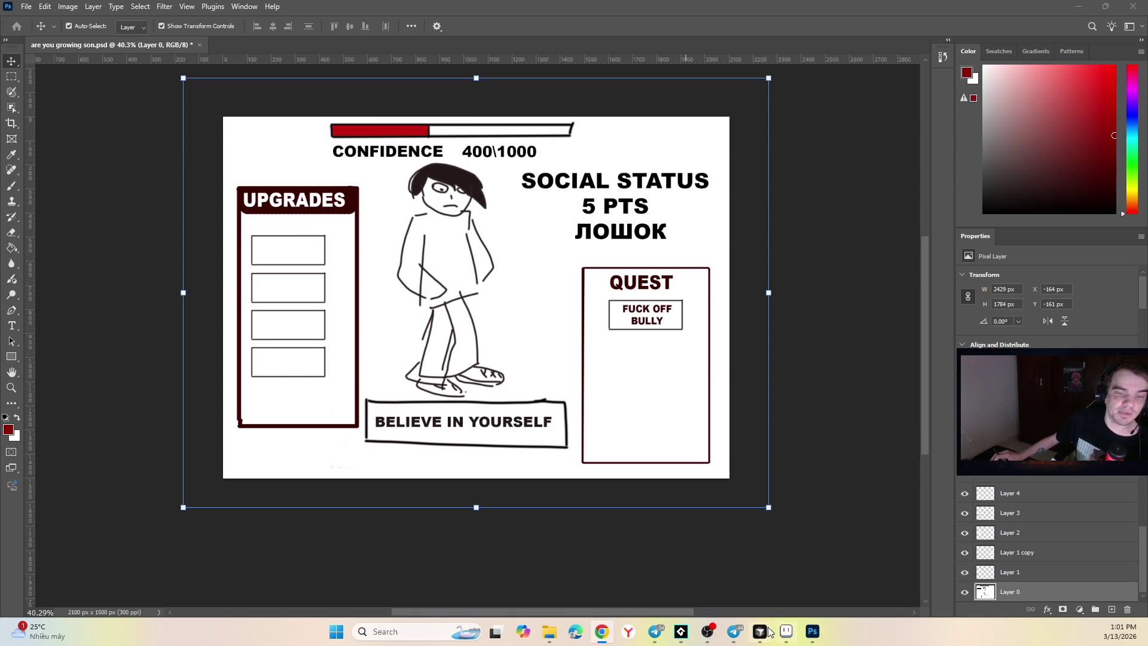
click(689, 632)
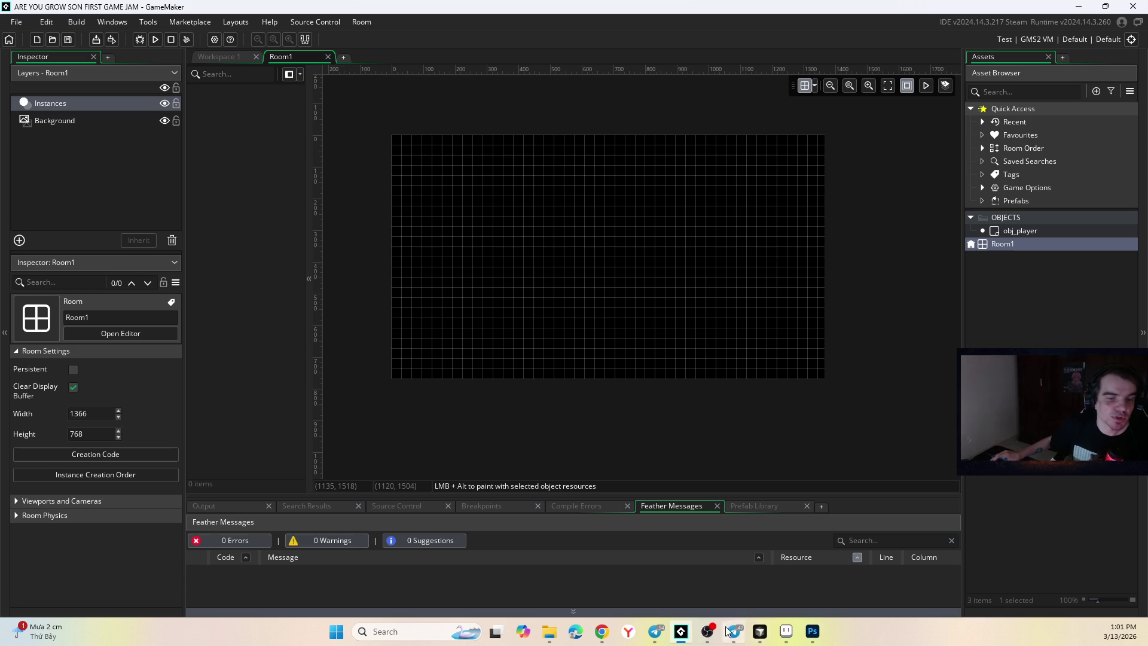
click(811, 631)
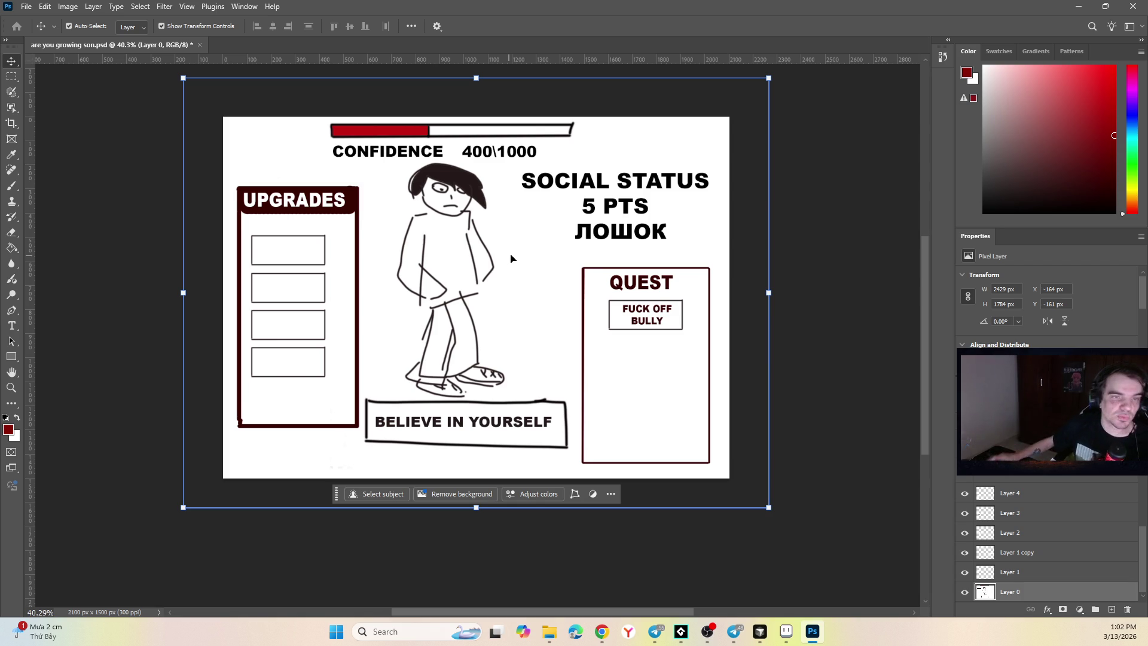
click(801, 306)
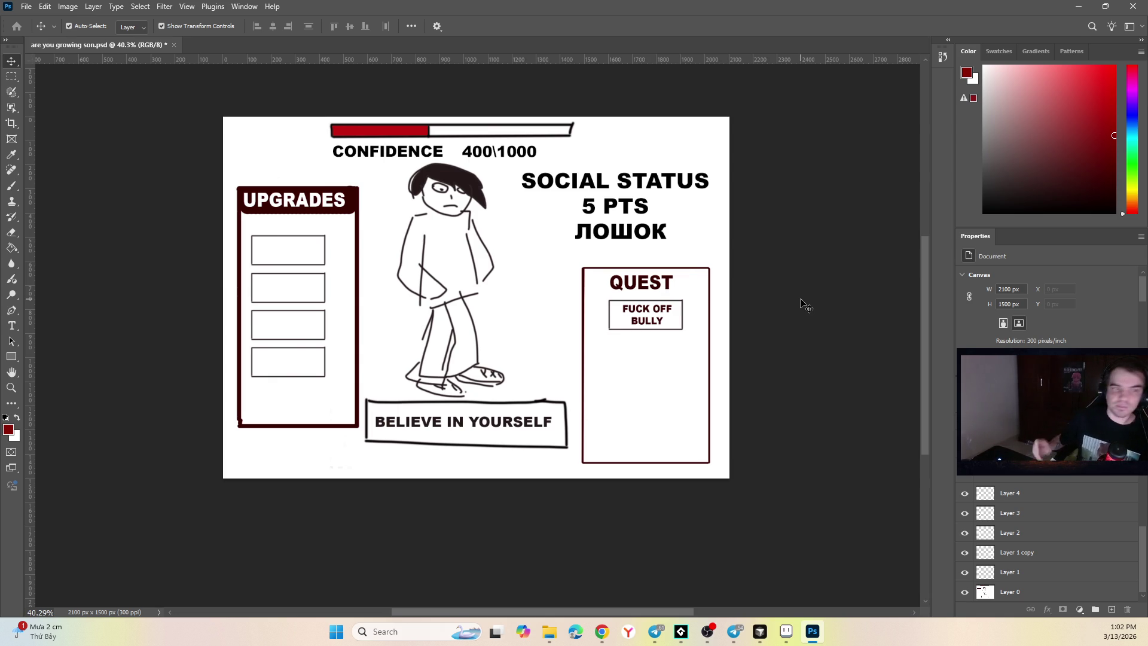
click(757, 310)
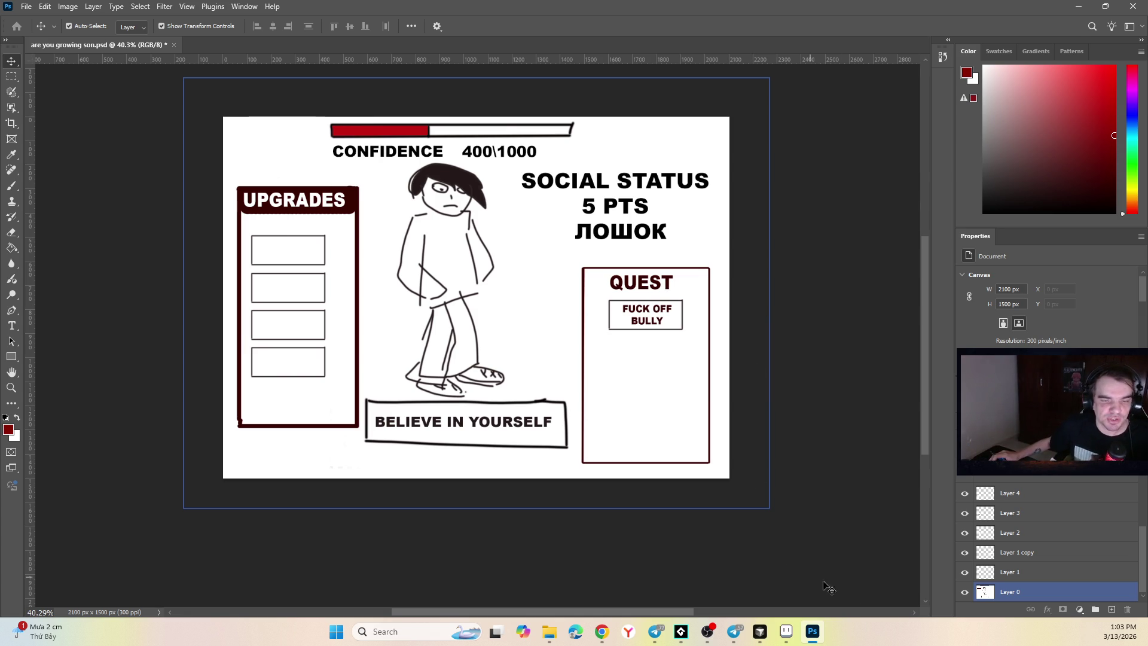
click(734, 631)
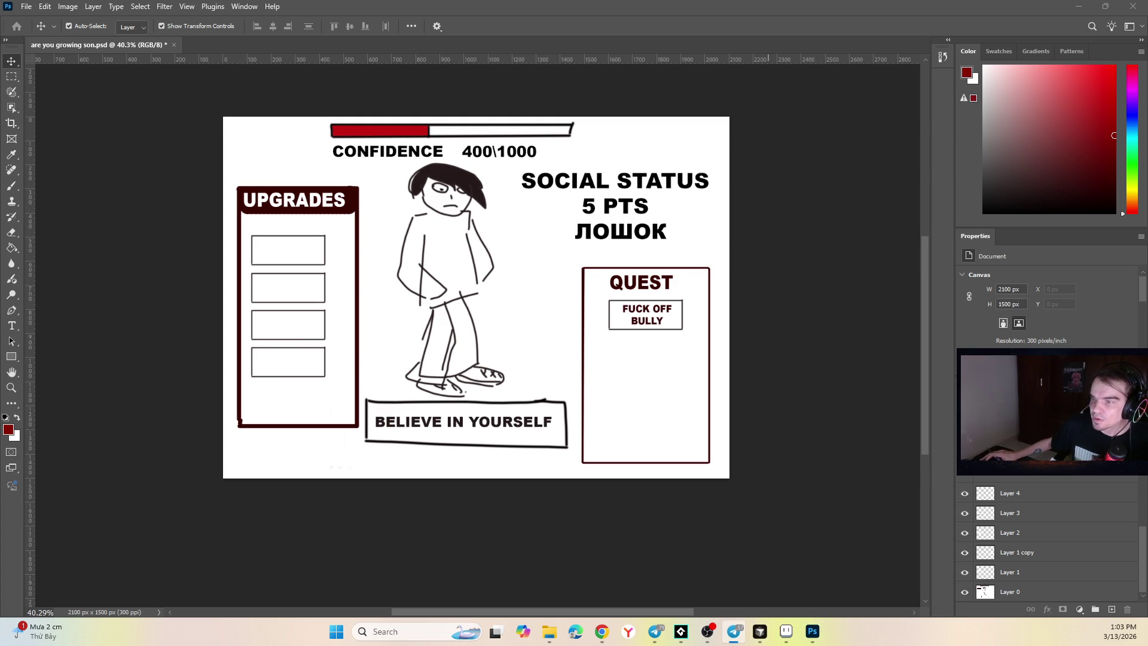
key(alt+Tab)
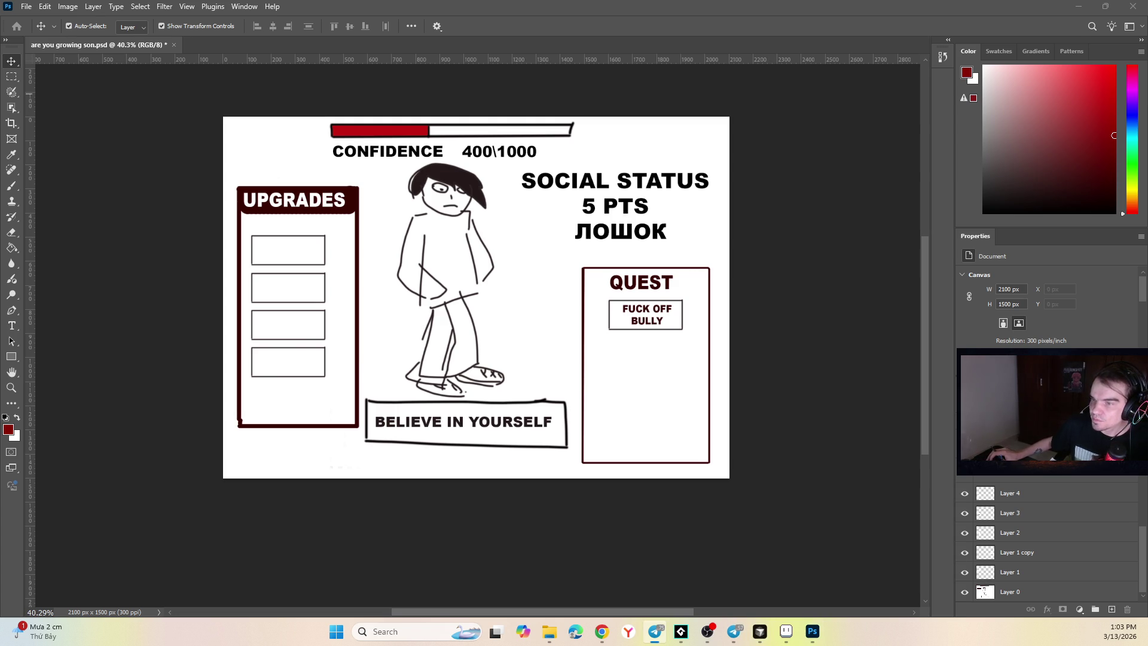
key(alt+Tab)
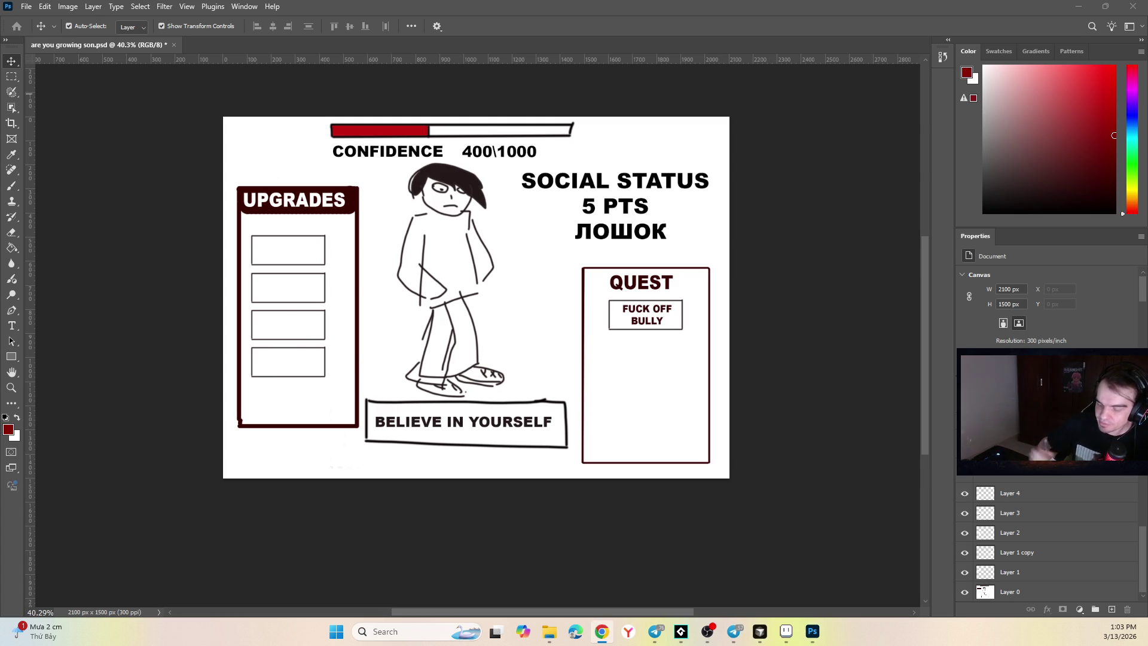